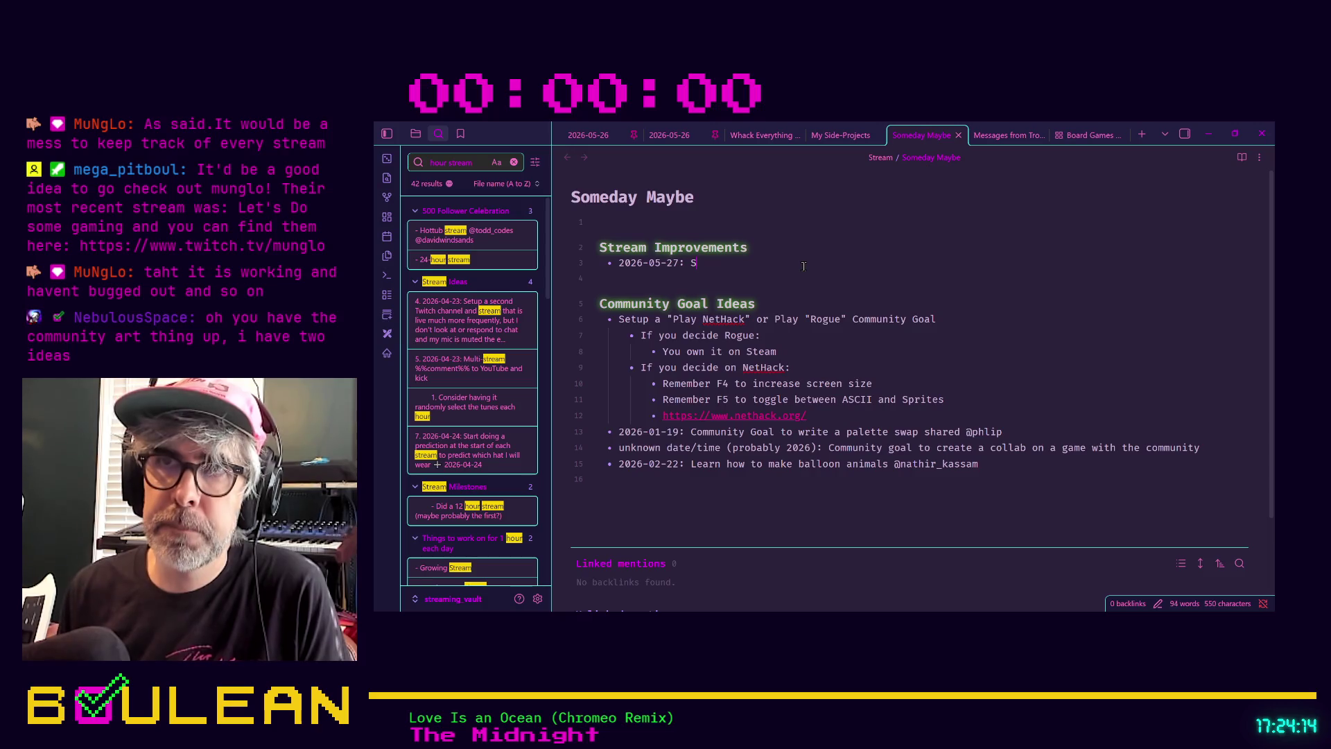
Add a 2026-05-27 Stream Improvements idea: separate royalty-free VOD music track in OBS, then minimize Obsidian
text(ee if it's possible)
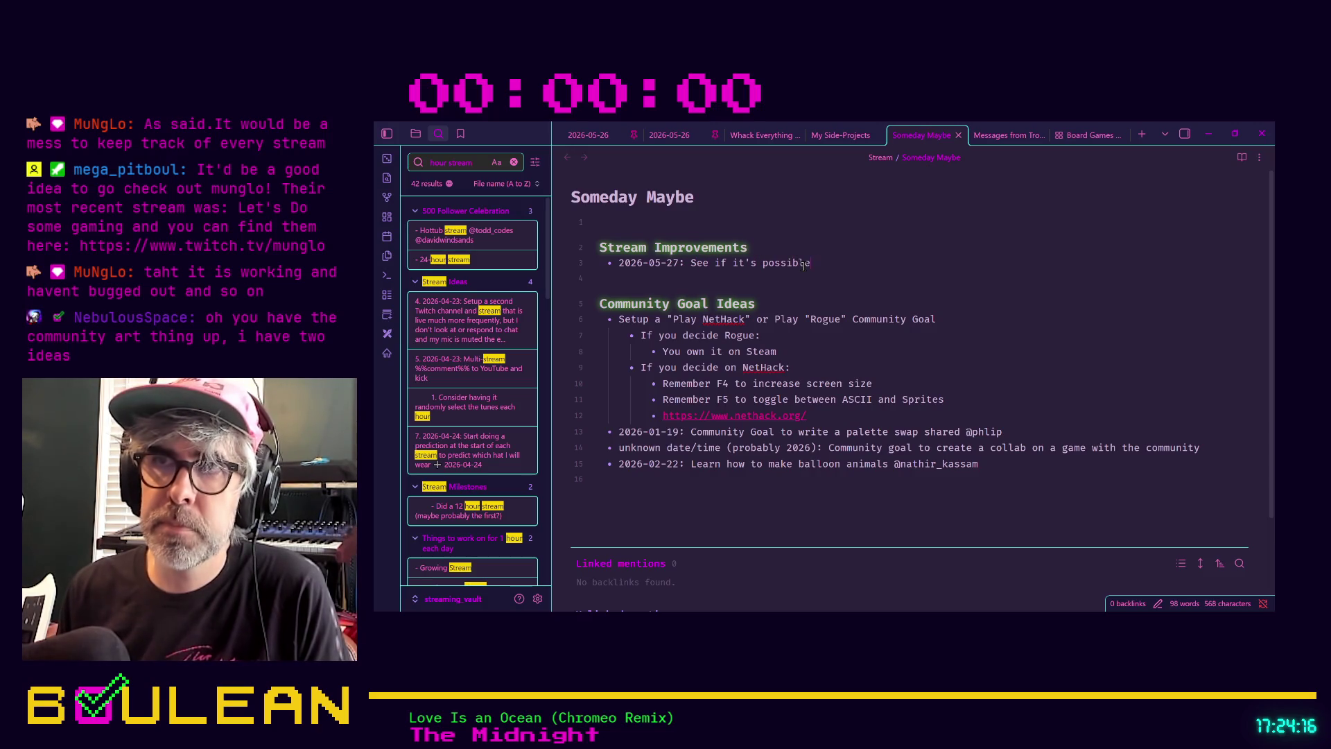
text( to run a separate audio tra)
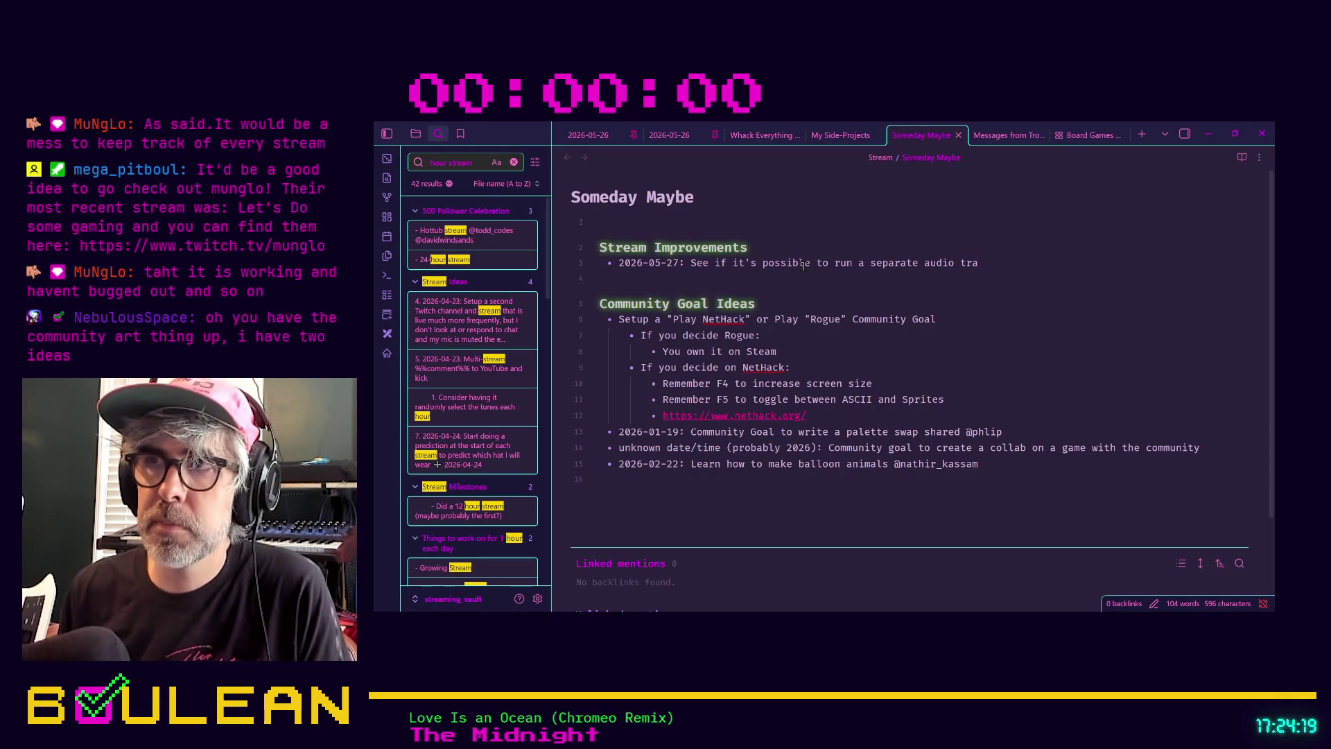
text(ck with royalty free music to t)
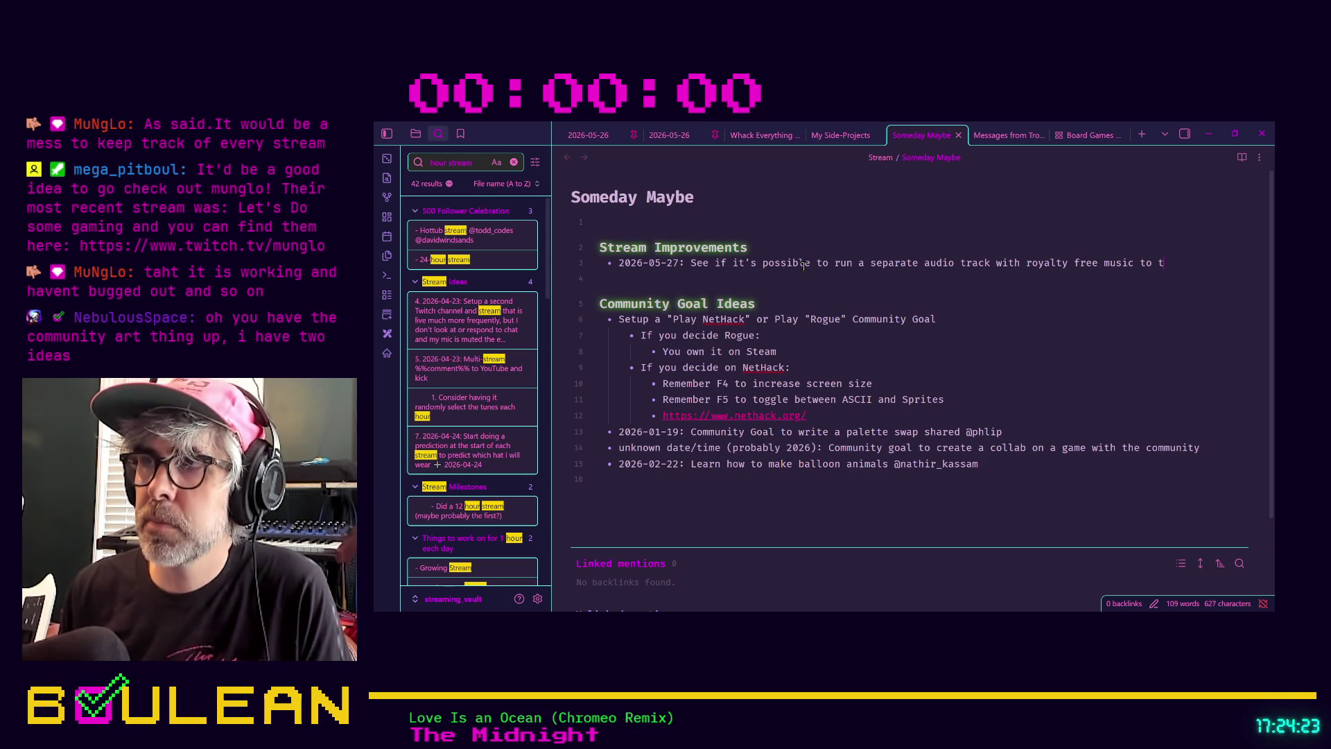
text(he c)
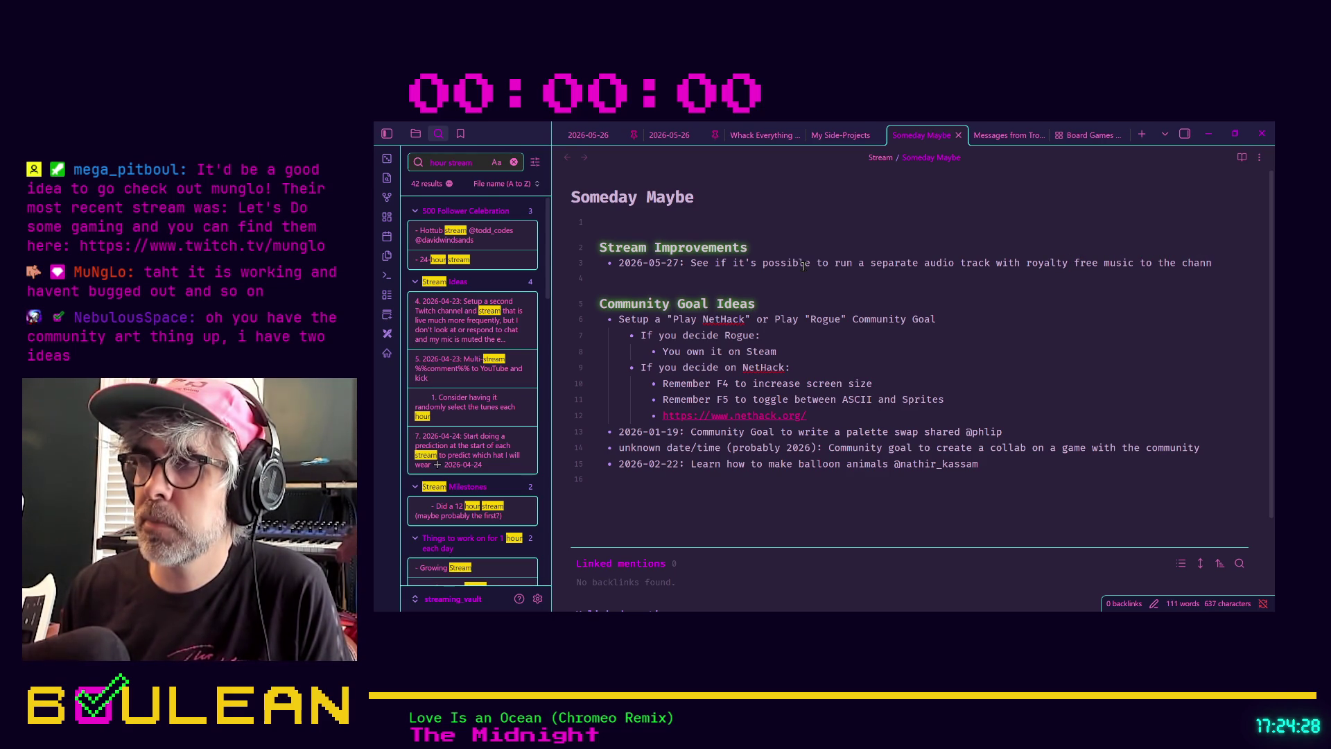
key(BackSpace)
text(VOD)
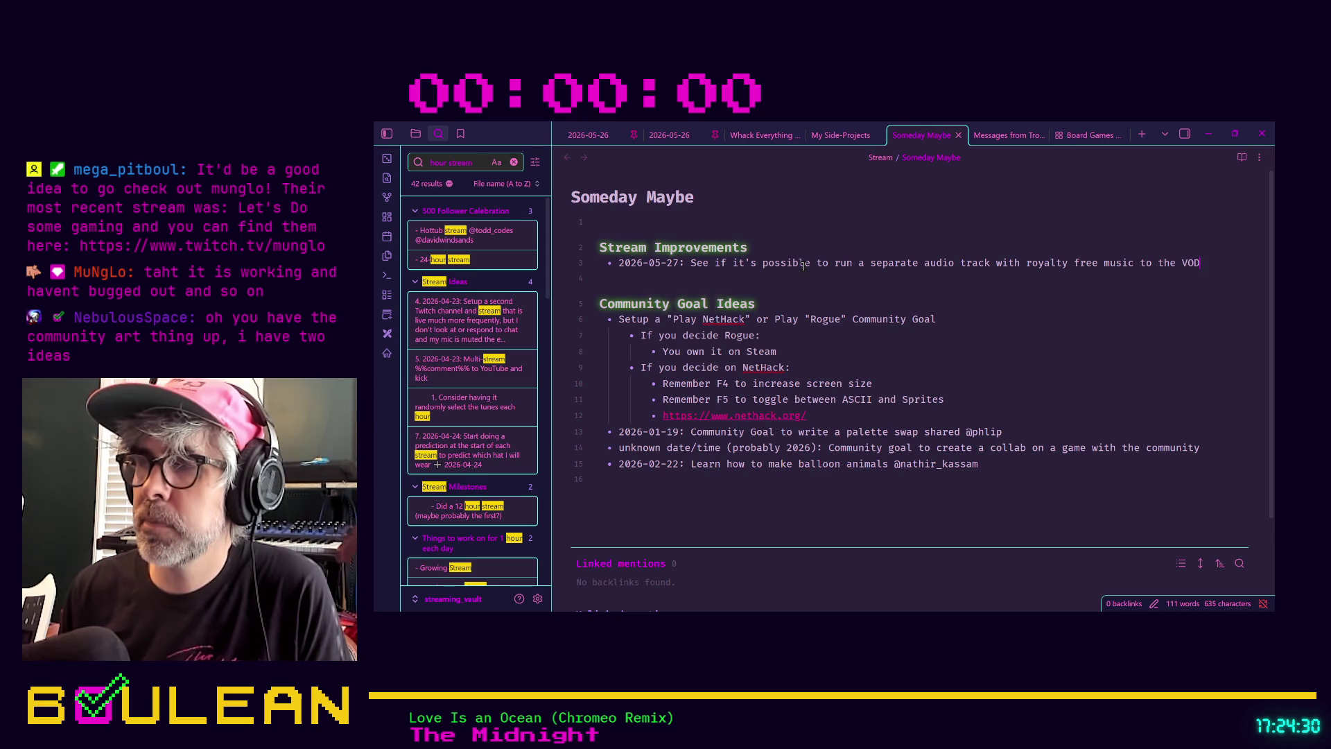
text(s in BO)
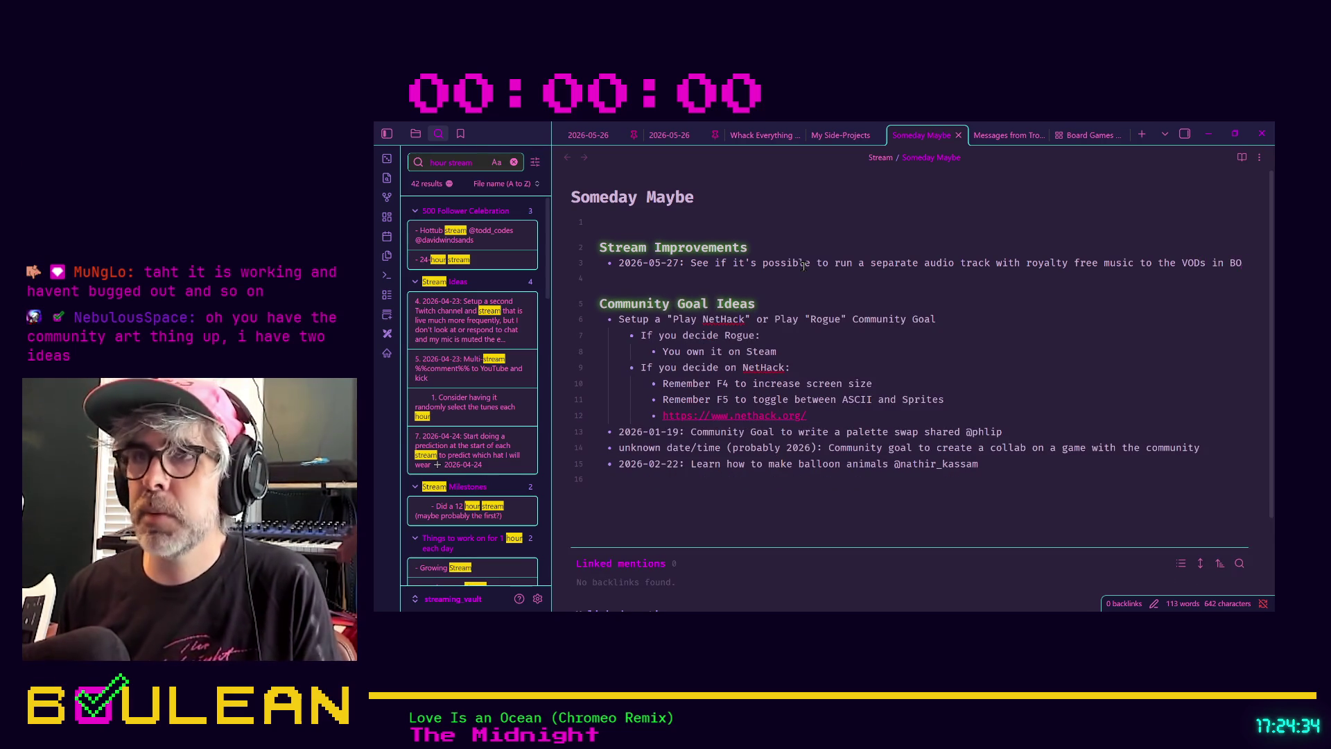
text(S.)
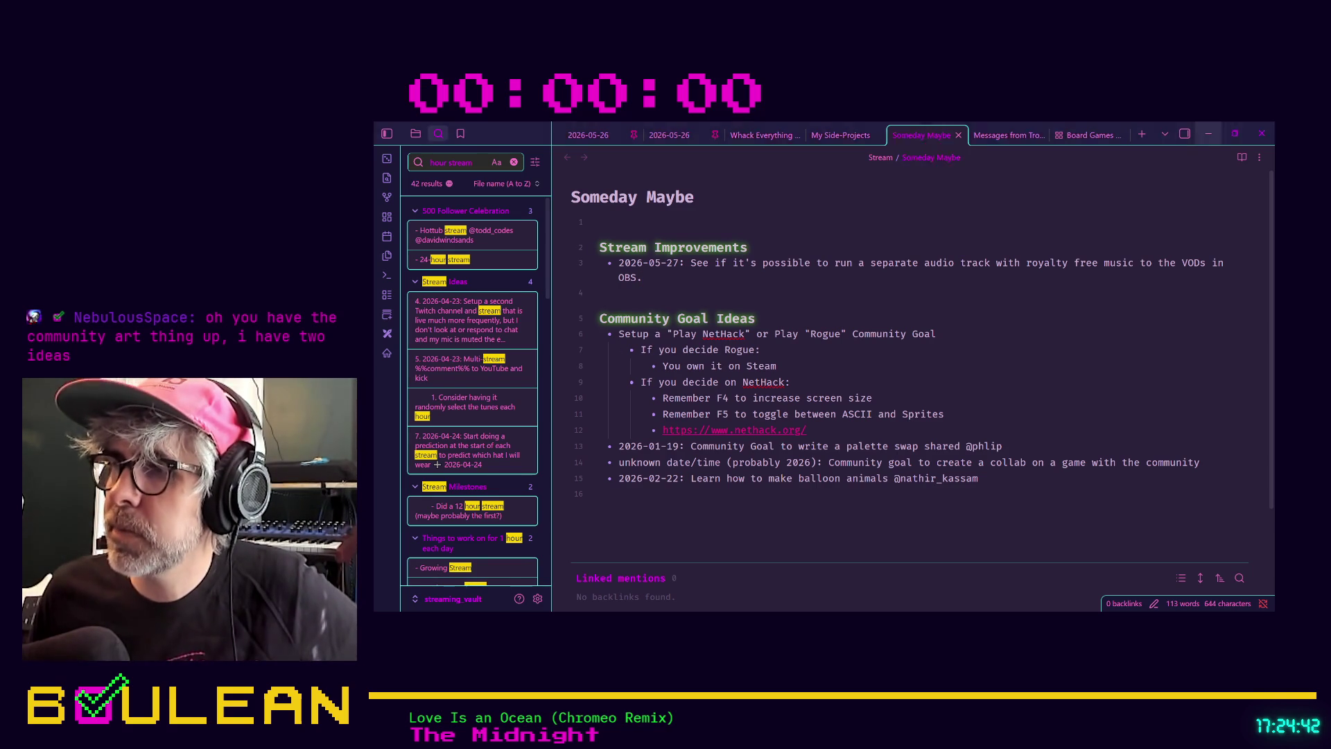
click(1209, 133)
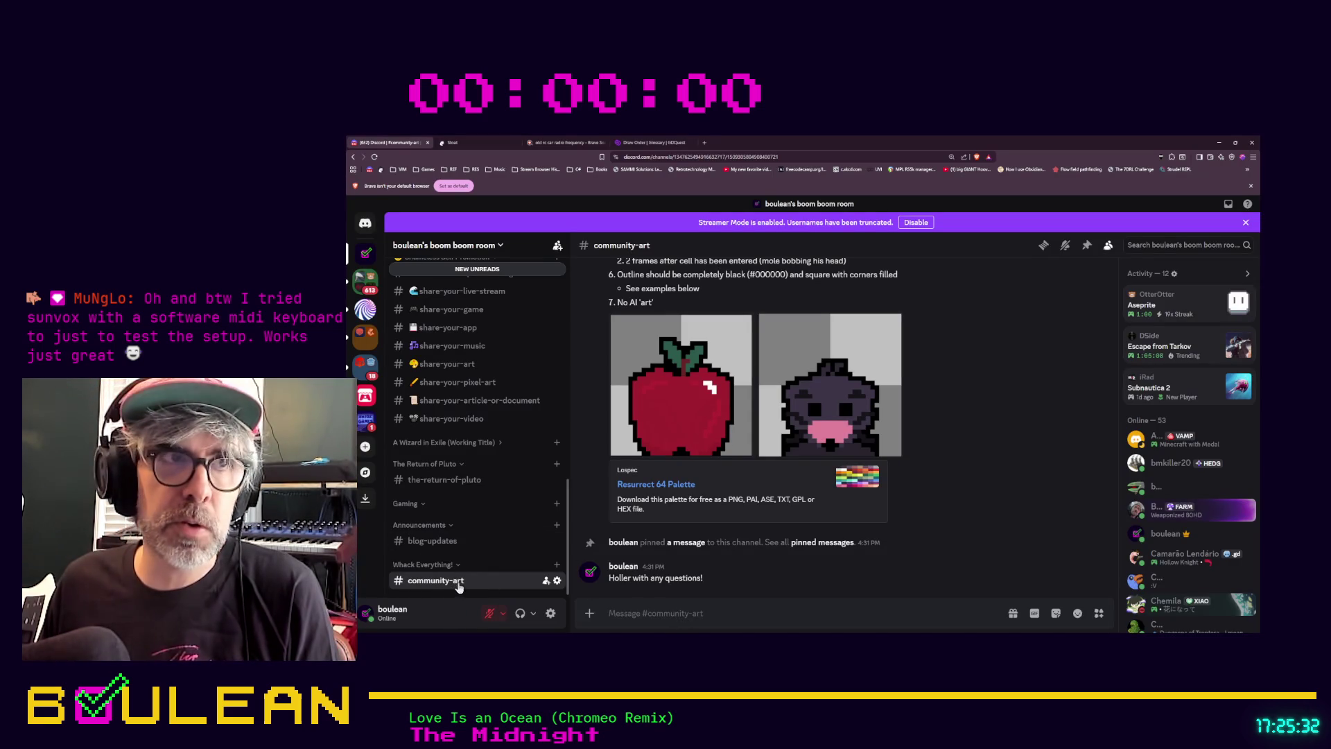
Switch to Stoat's Community Art channel and scroll down to the mole image and Resurrect 64 palette
click(477, 142)
scroll(527, 554, down, 5)
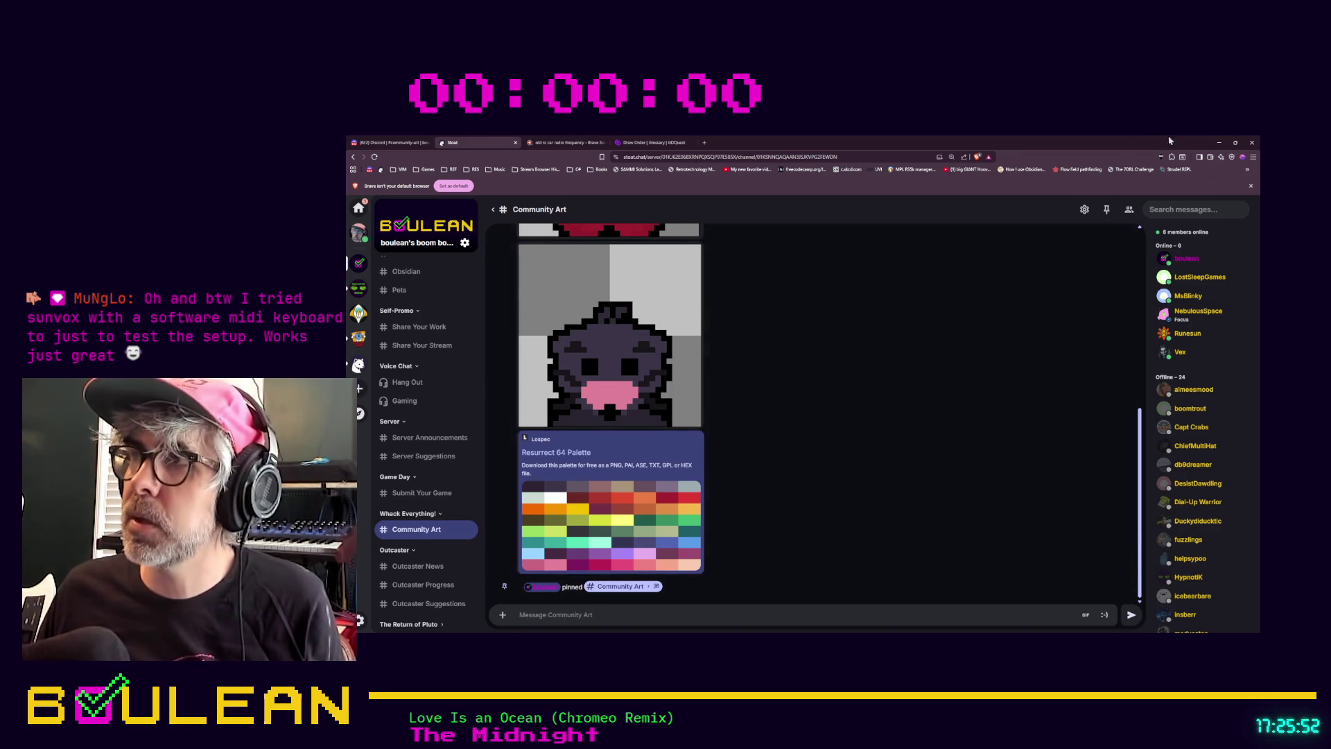
Minimize the browser showing the Community Art channel
click(1218, 143)
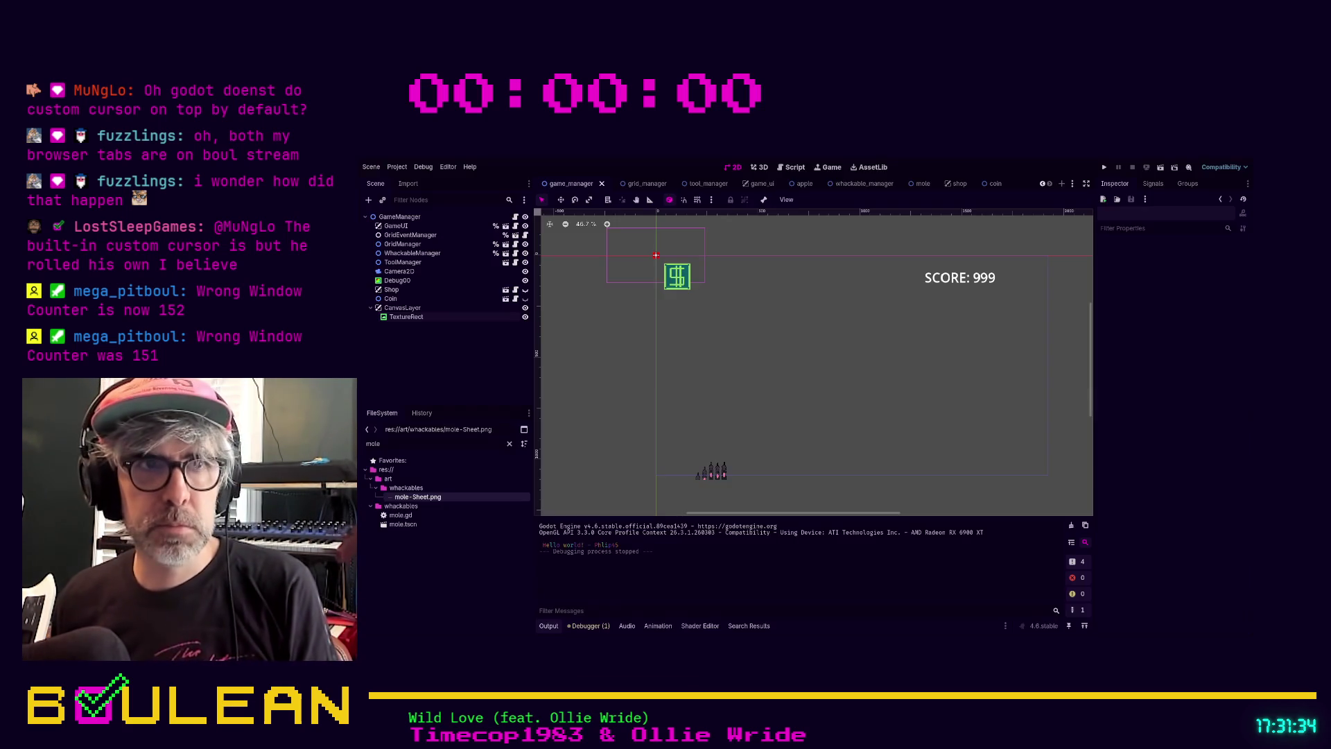
Run the game with F5 to test the GameManager scene
key(F5)
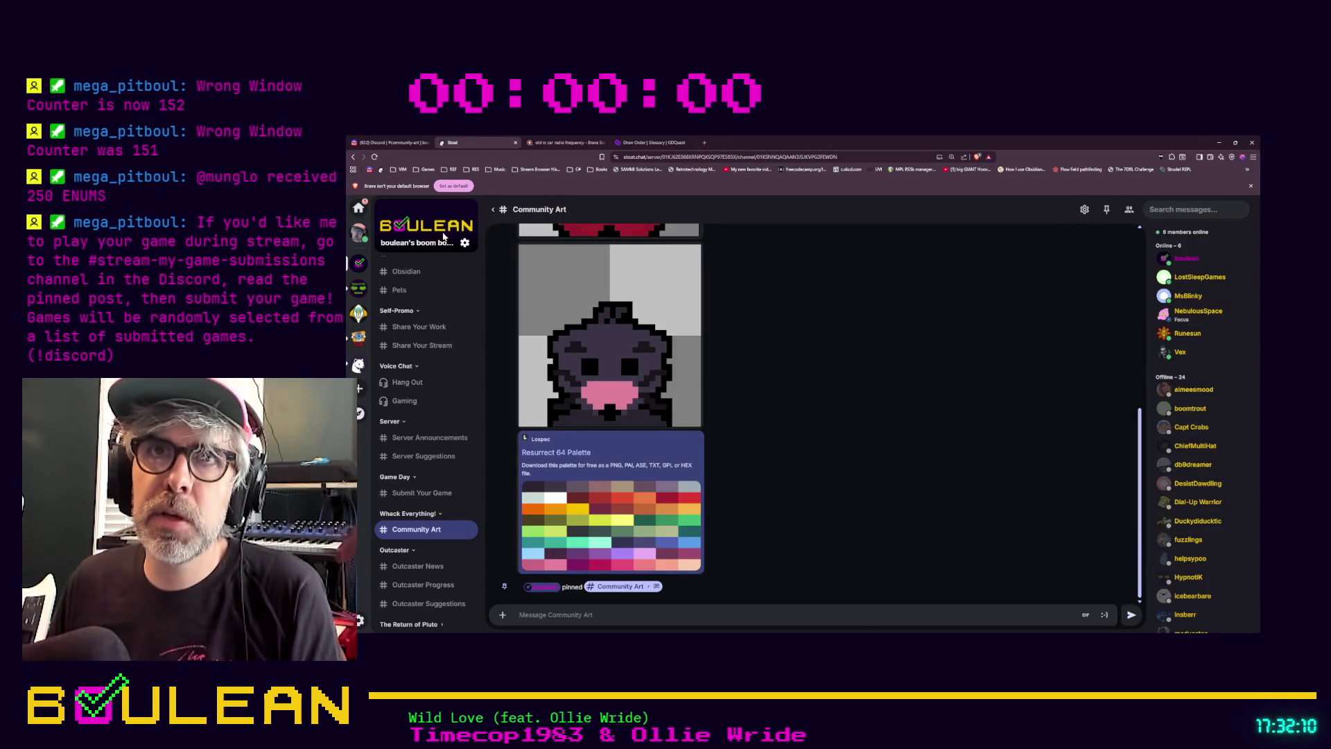
Switch to Discord's #community-art channel with the apple and mole examples
click(402, 141)
Open #music-chat and scroll to bring the Oscilloscope Music and Blender video embed into view
scroll(503, 454, up, 10)
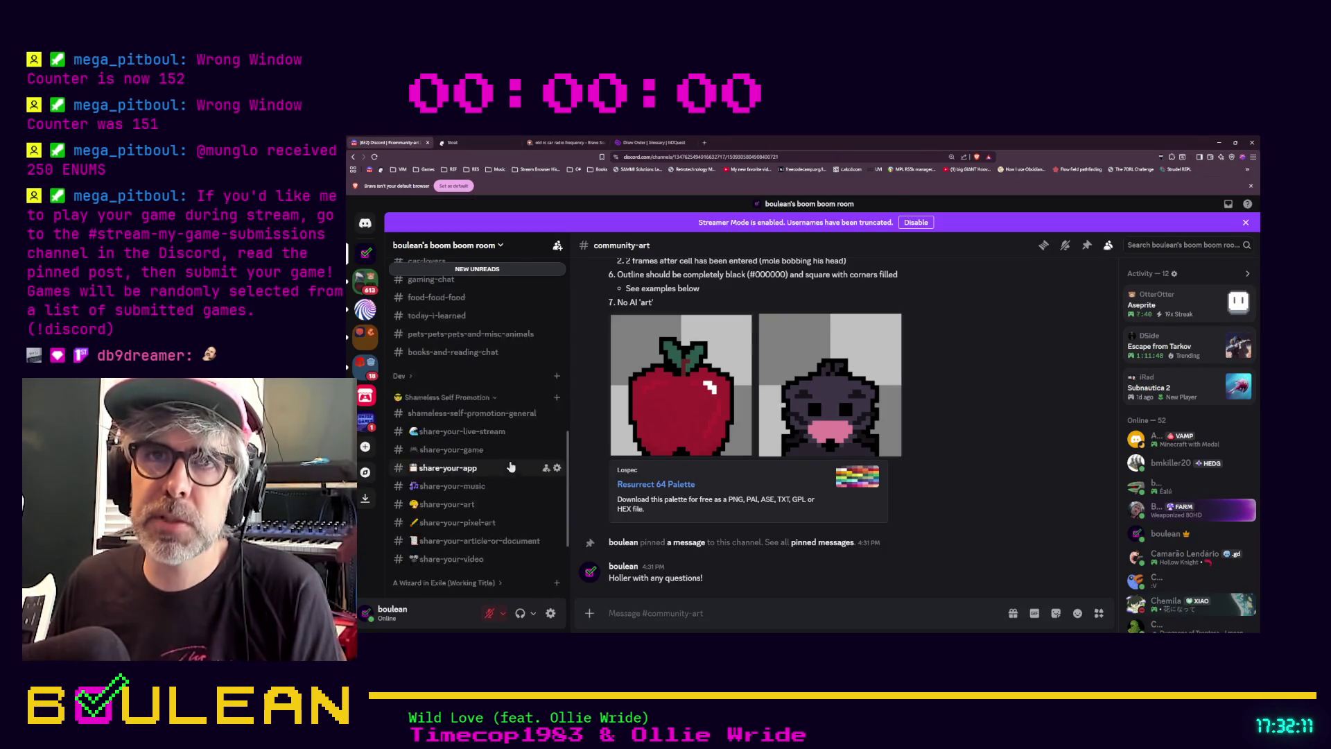
click(478, 441)
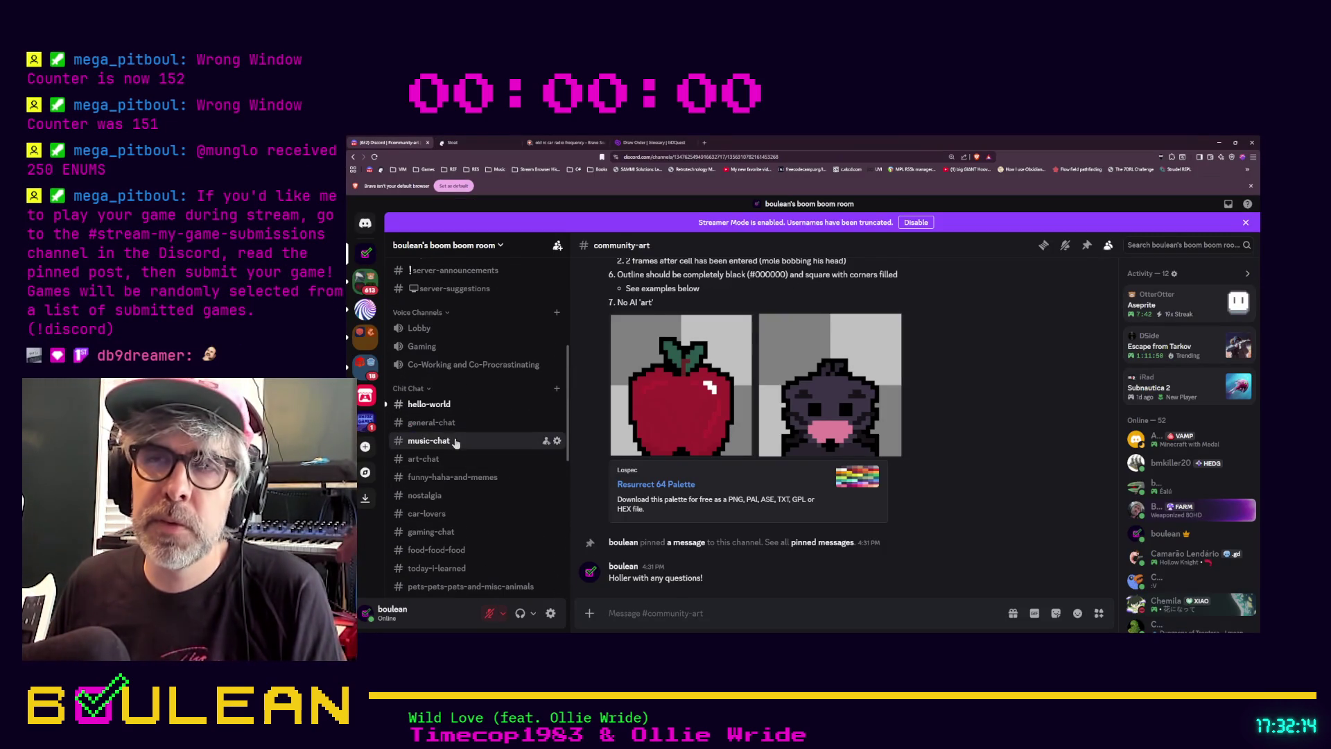
scroll(942, 525, up, 5)
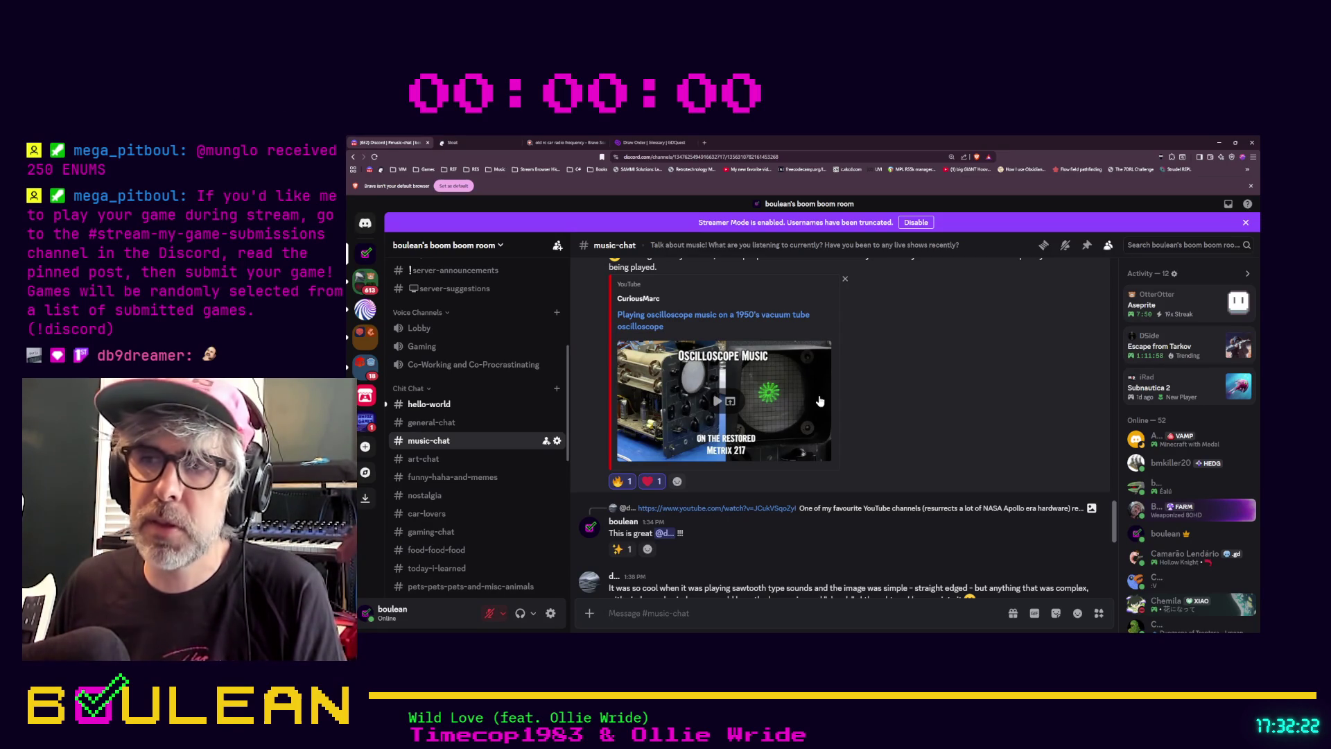
scroll(788, 377, down, 1)
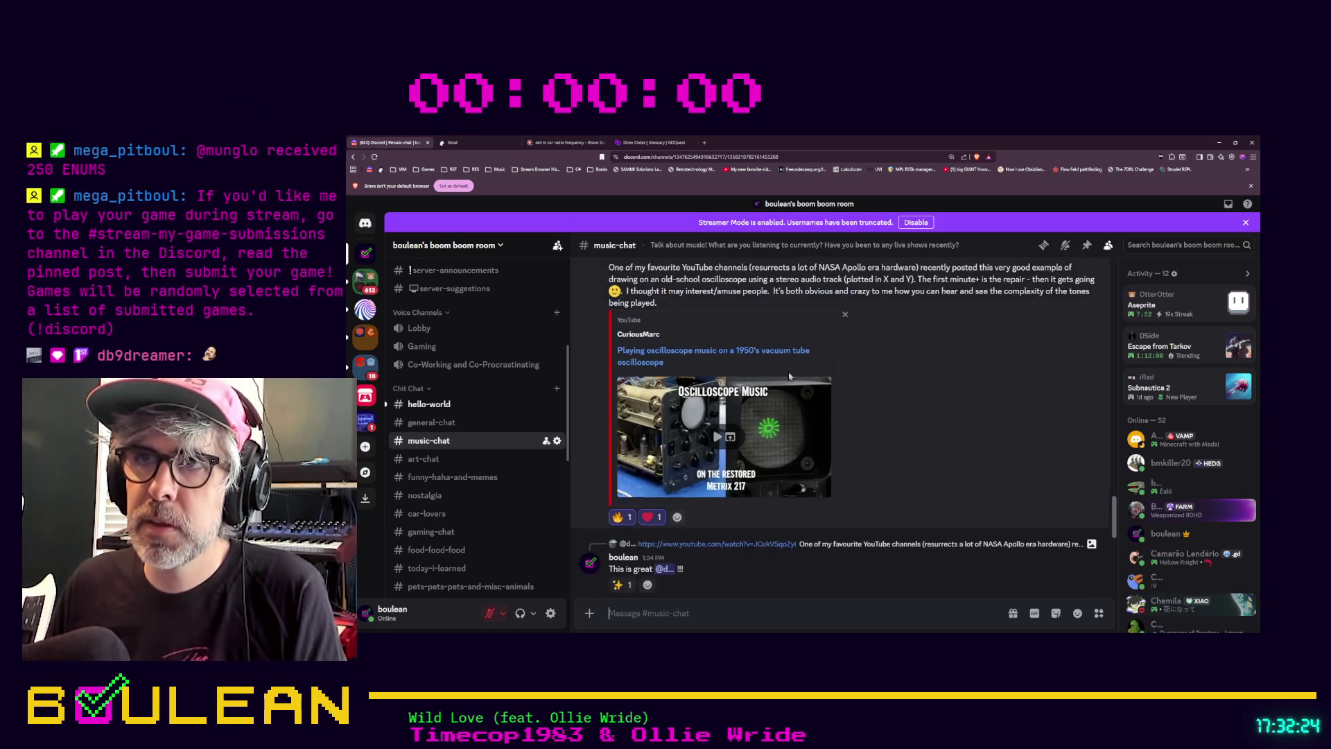
scroll(792, 372, down, 3)
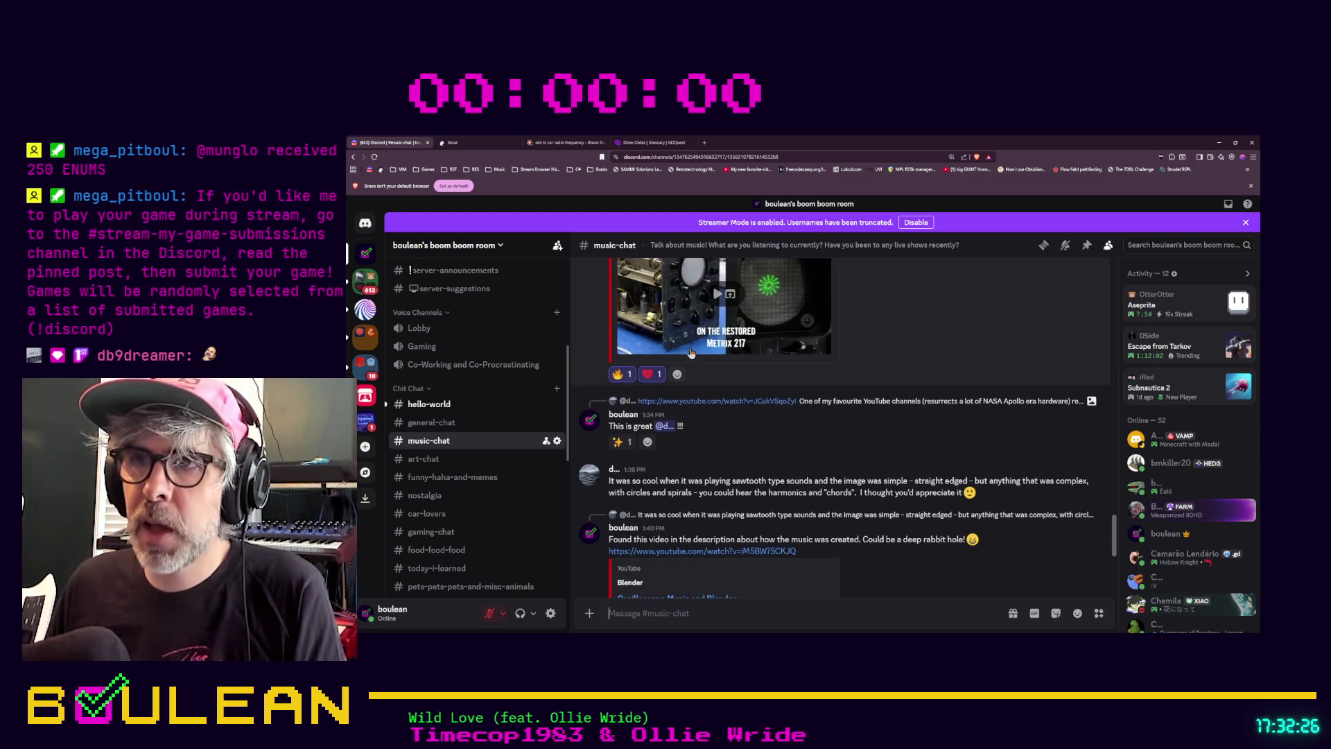
scroll(702, 358, down, 3)
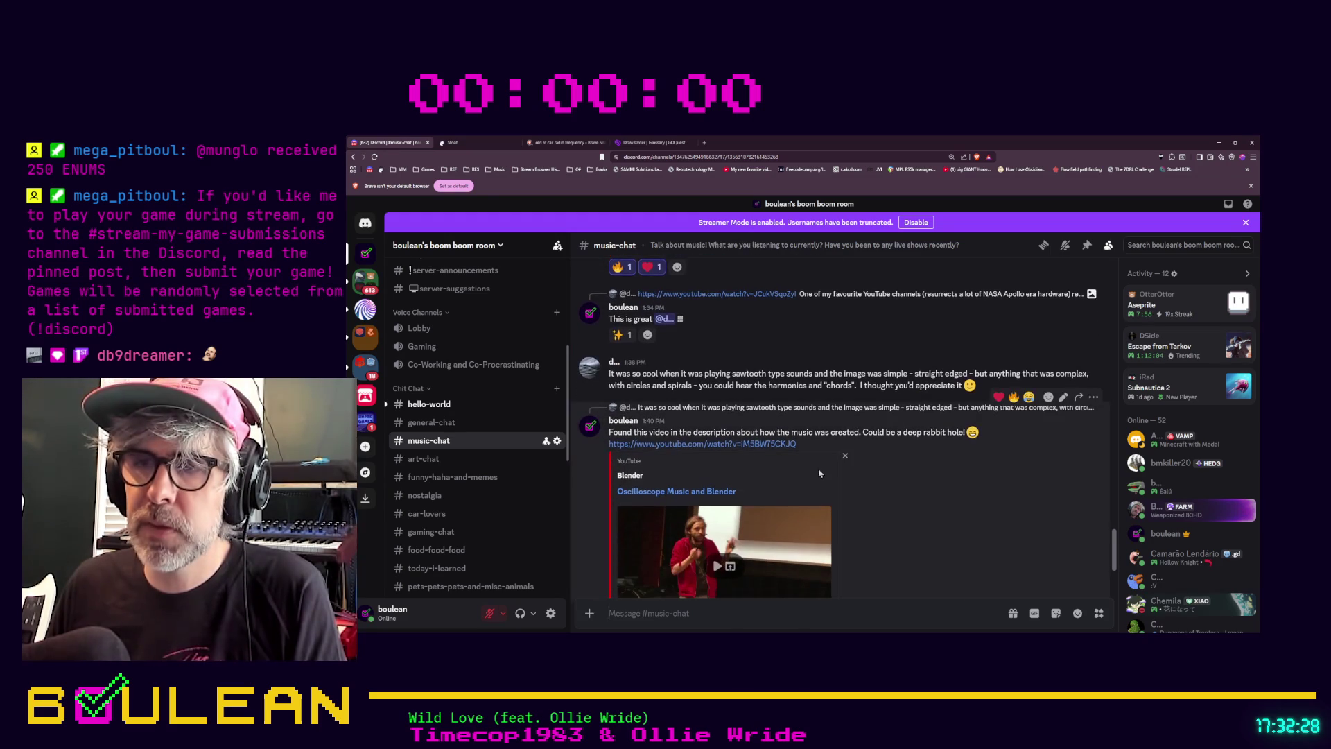
scroll(636, 484, down, 3)
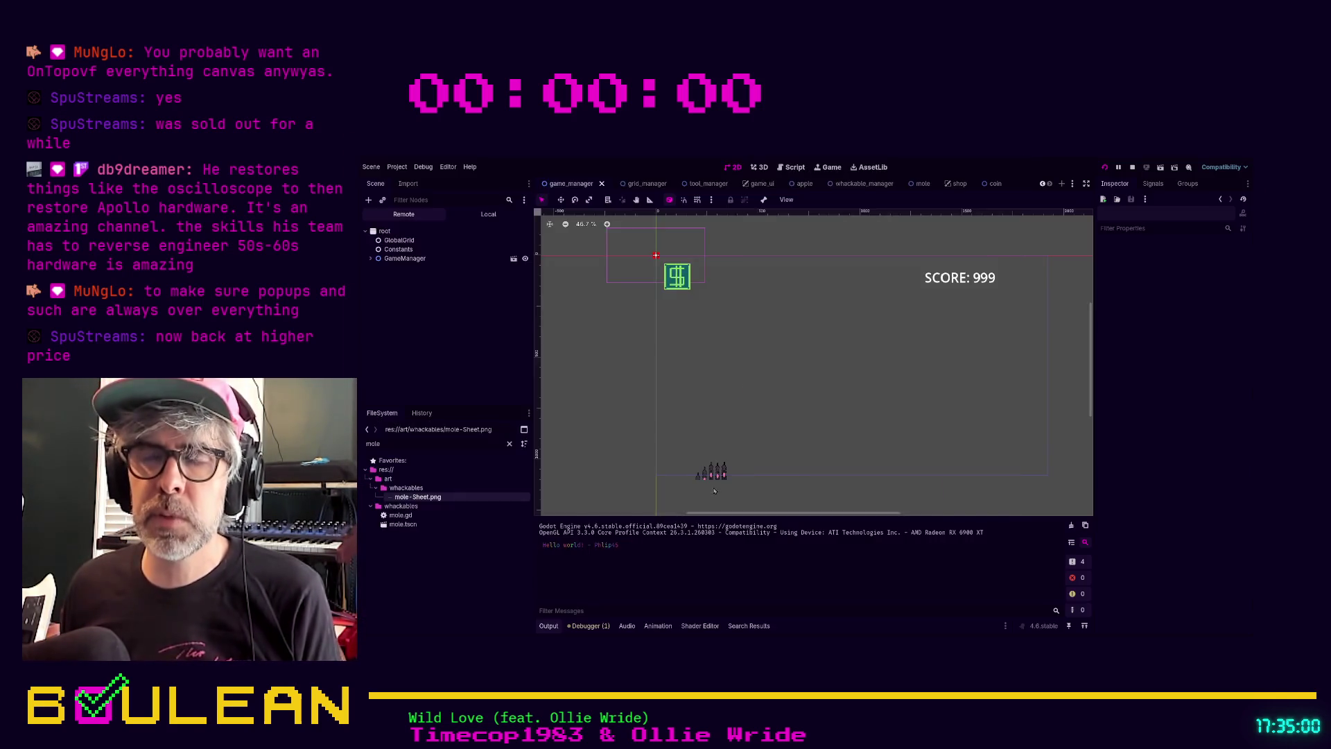
Test-run the game, stop it, then select the mole-sprite TextureRect in the viewport
key(F5)
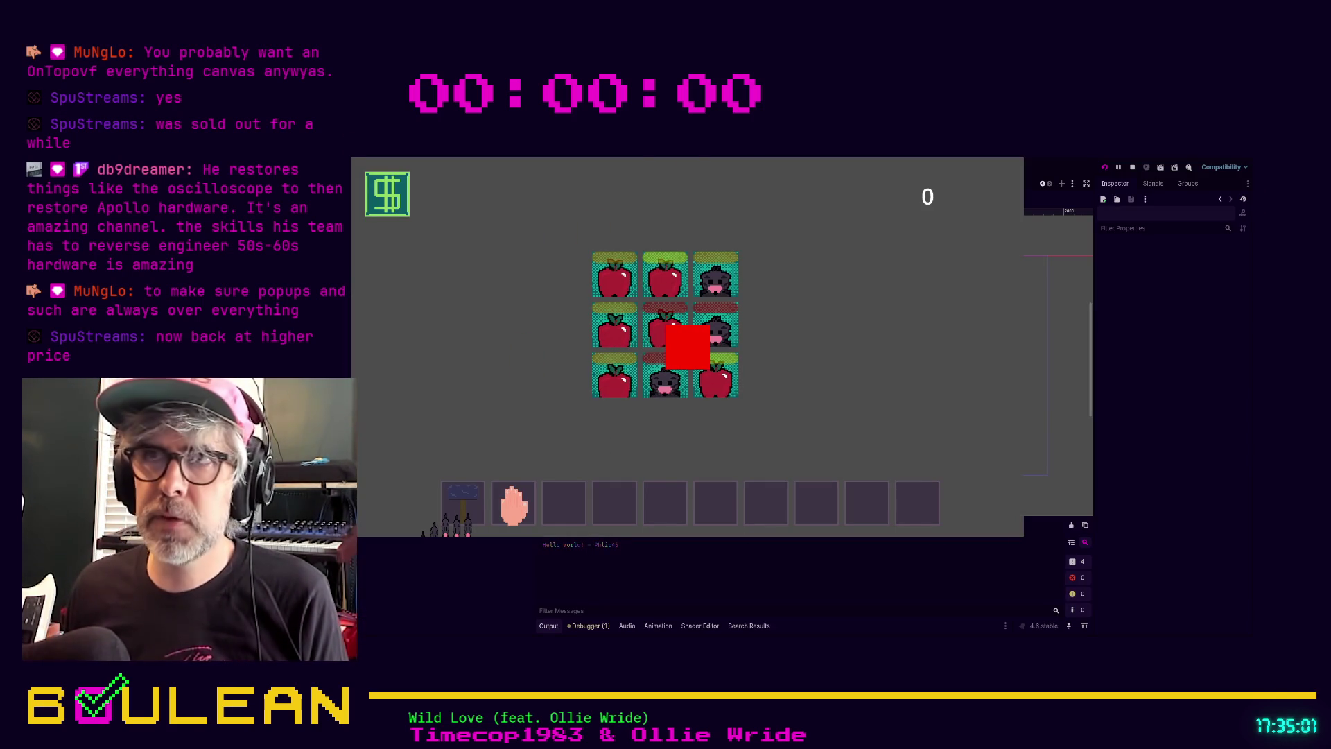
click(1134, 168)
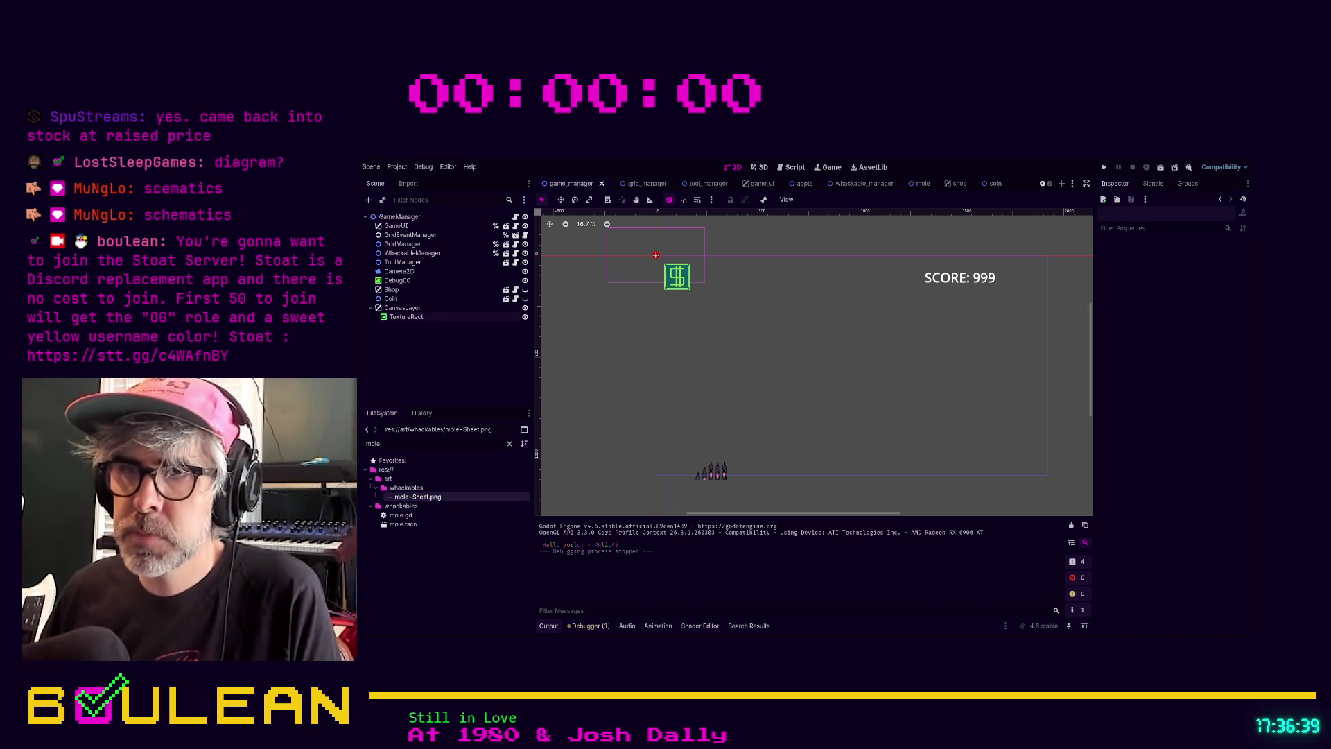
click(714, 474)
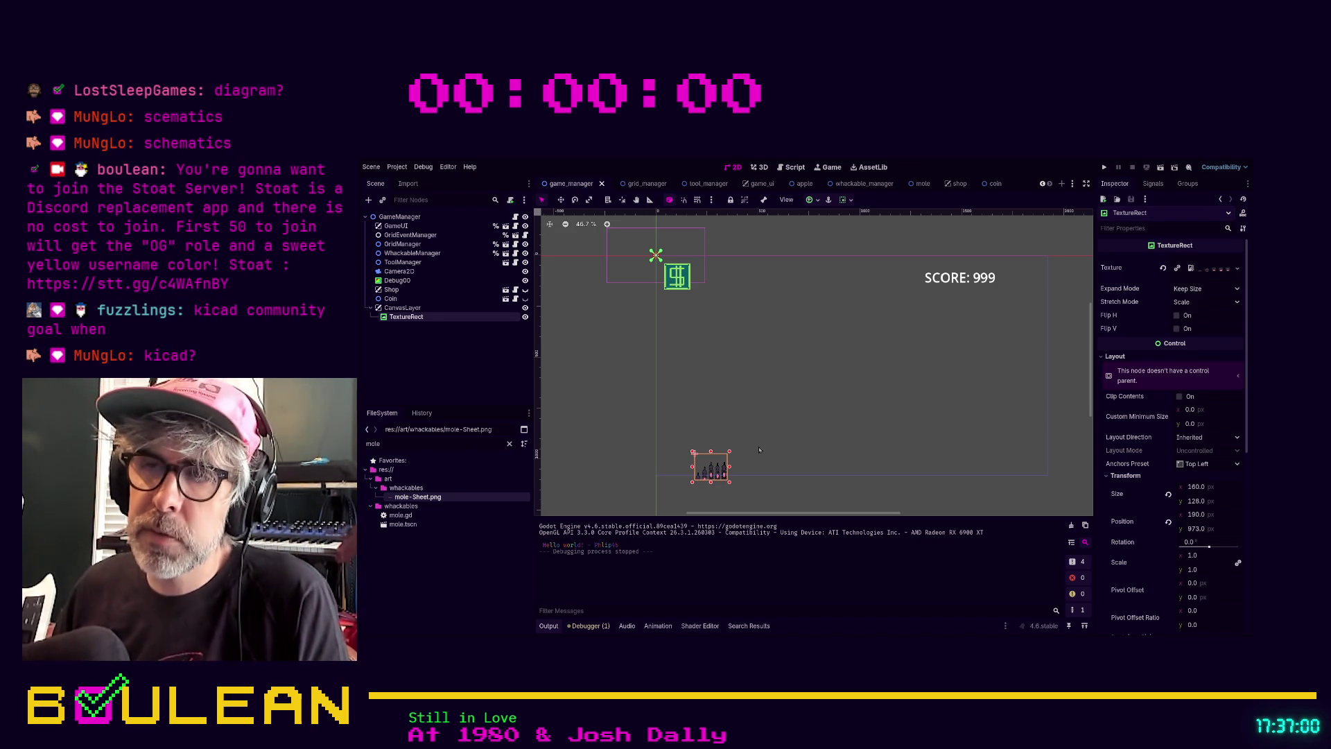
Relaunch the whack-a-mole game with F5 and bring its window to the front
key(F5)
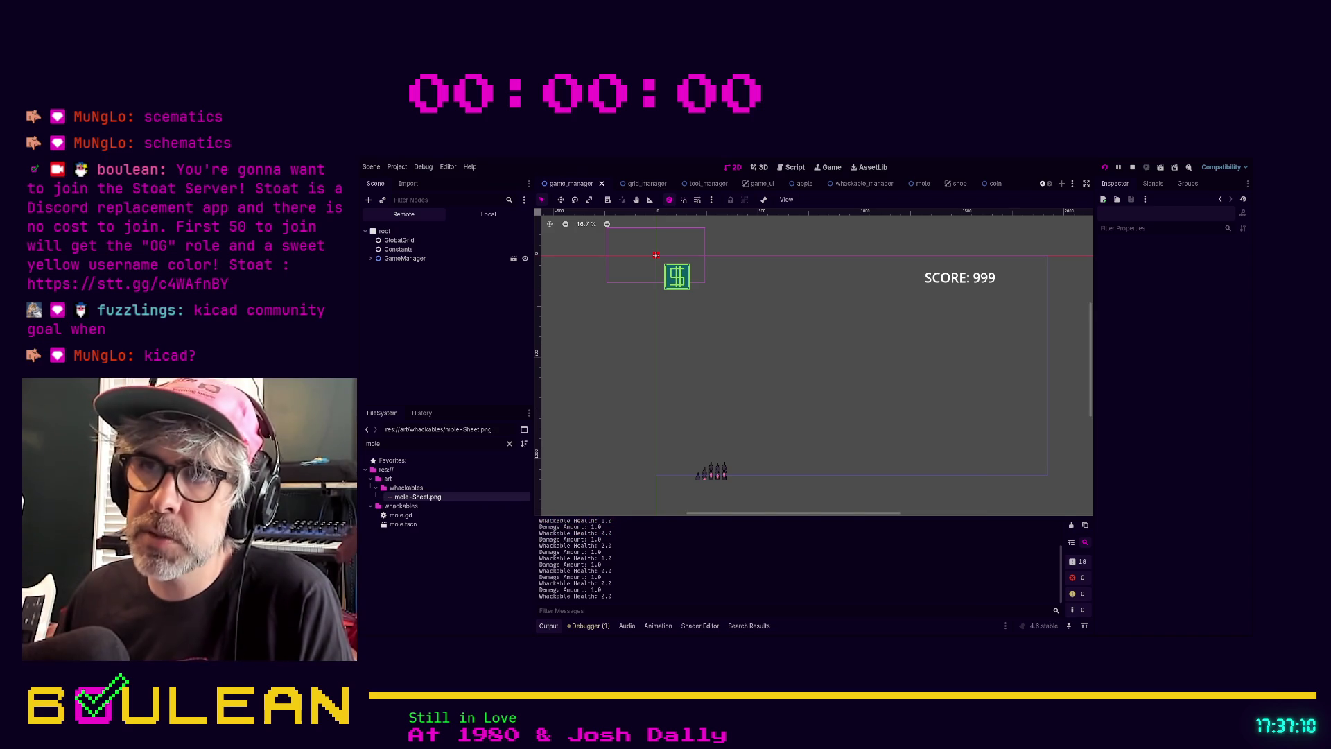
key(alt+Tab)
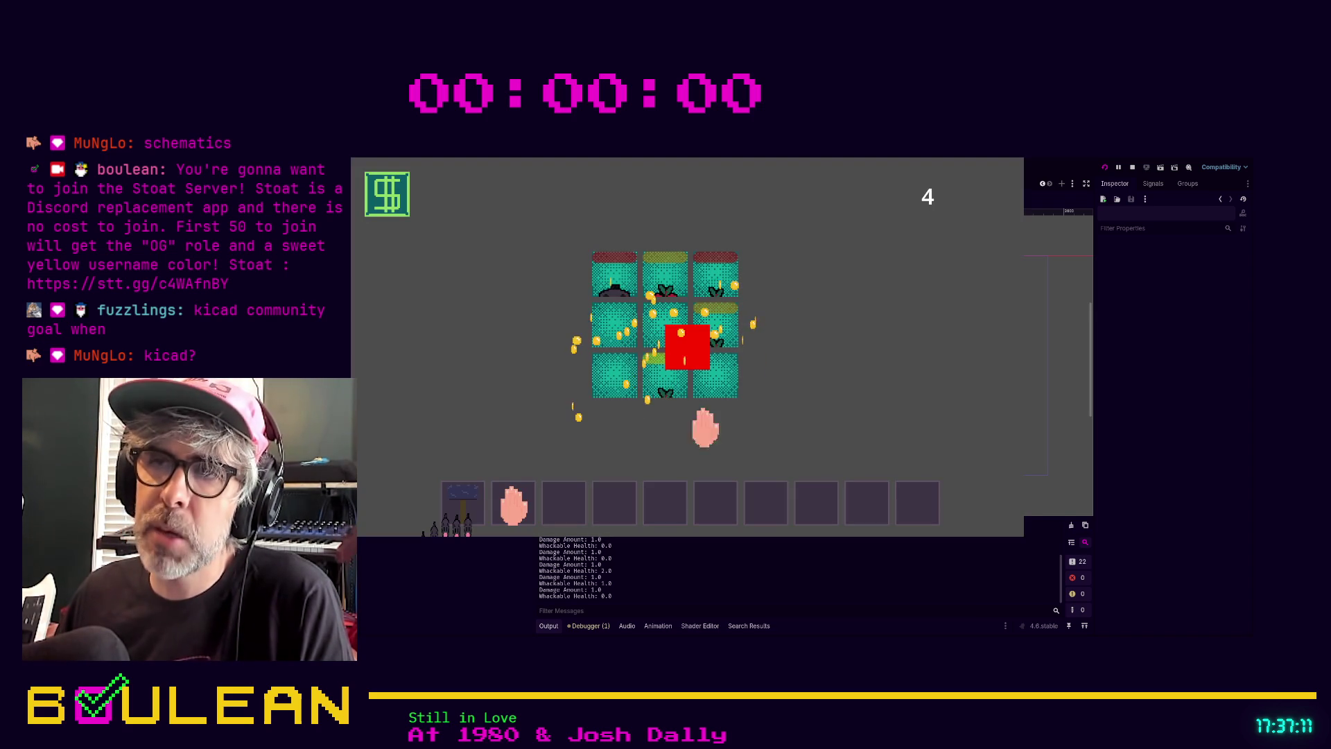
Whack moles across the grid to raise the score to 9, then stop the game with F8
click(660, 378)
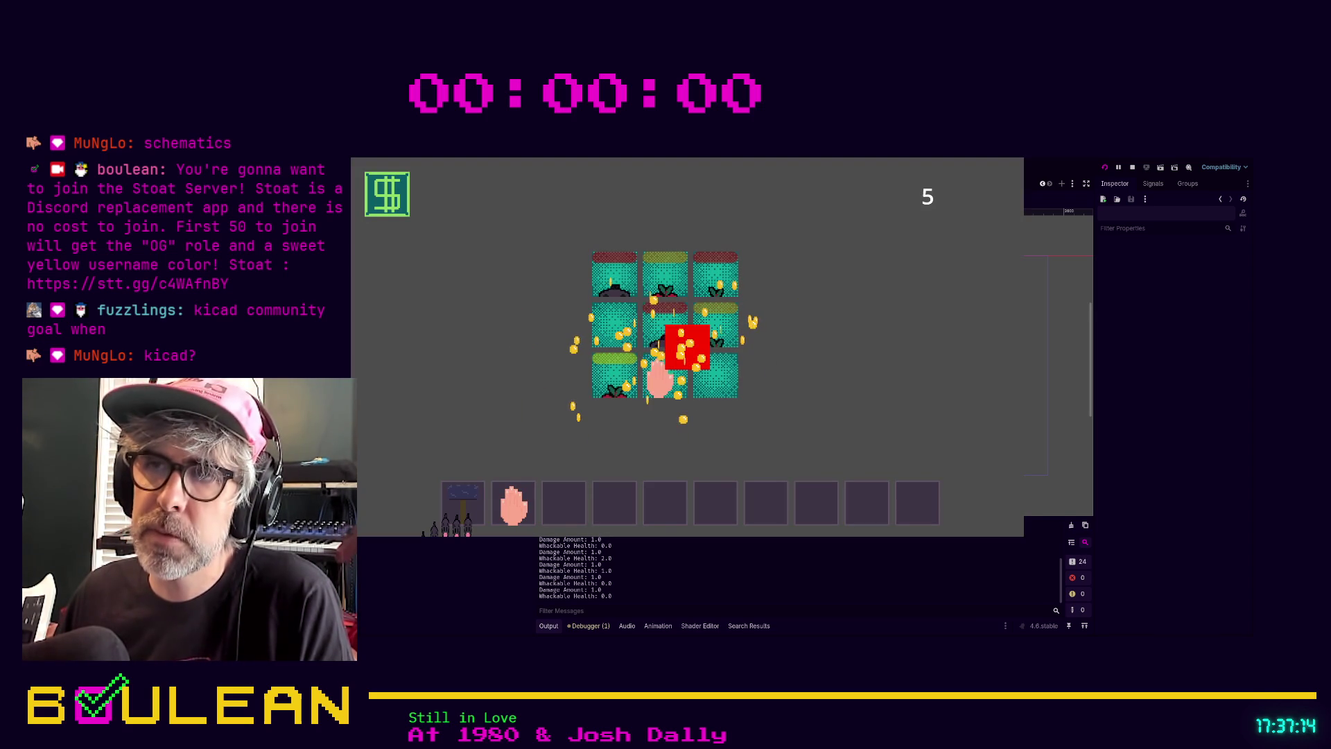
click(603, 378)
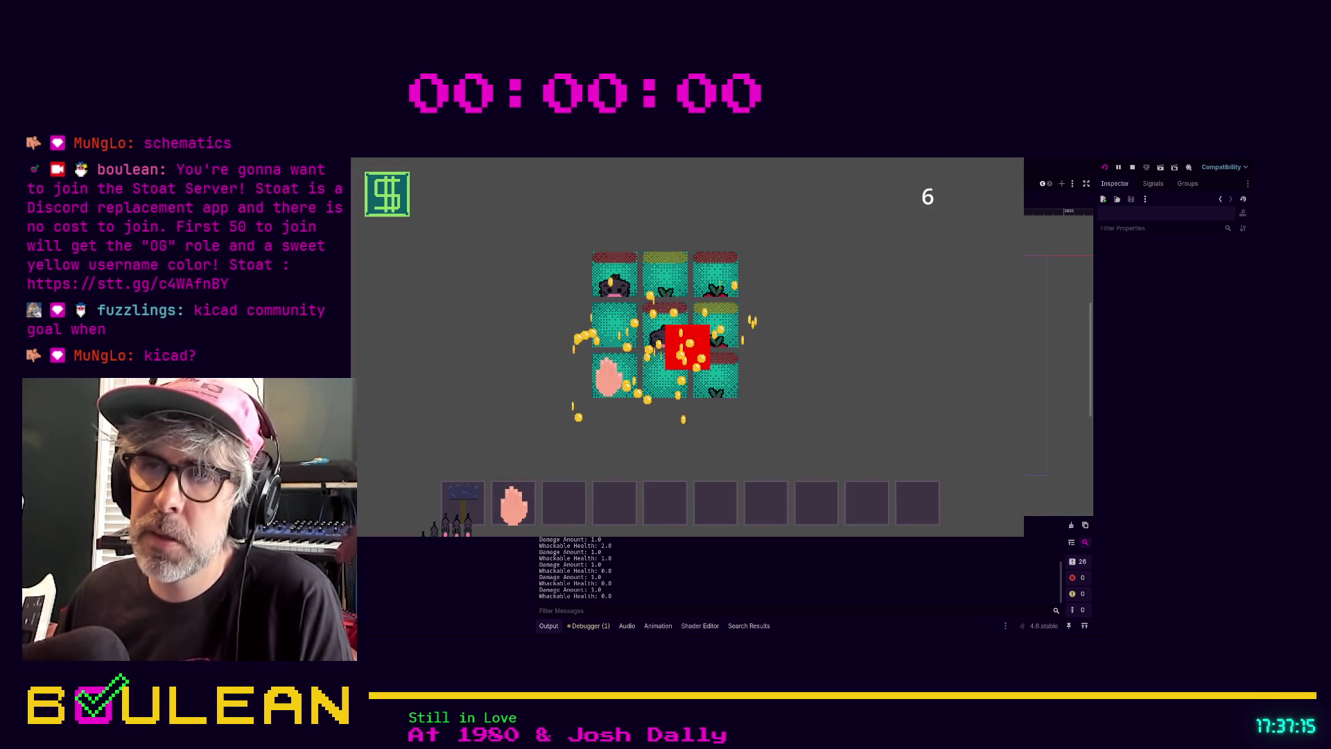
click(719, 380)
click(714, 315)
click(714, 308)
click(596, 350)
click(609, 274)
click(596, 312)
click(586, 346)
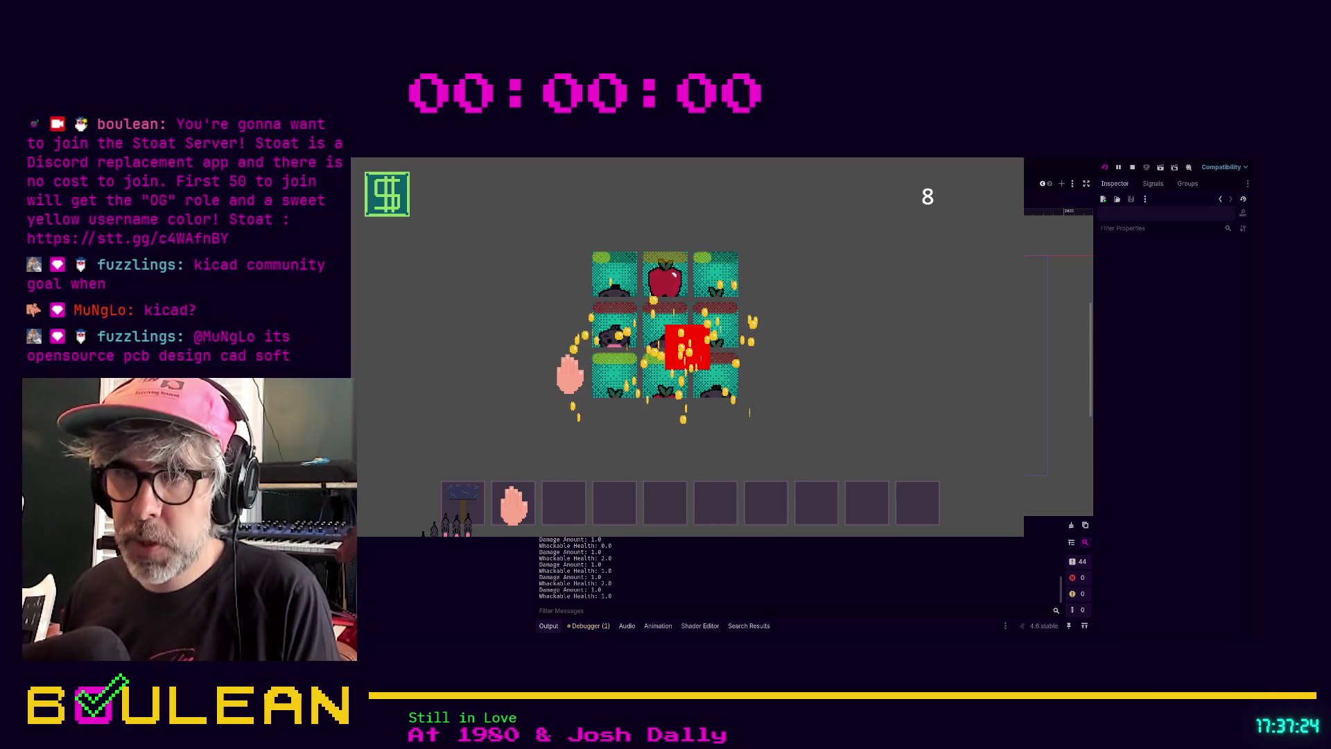
click(617, 327)
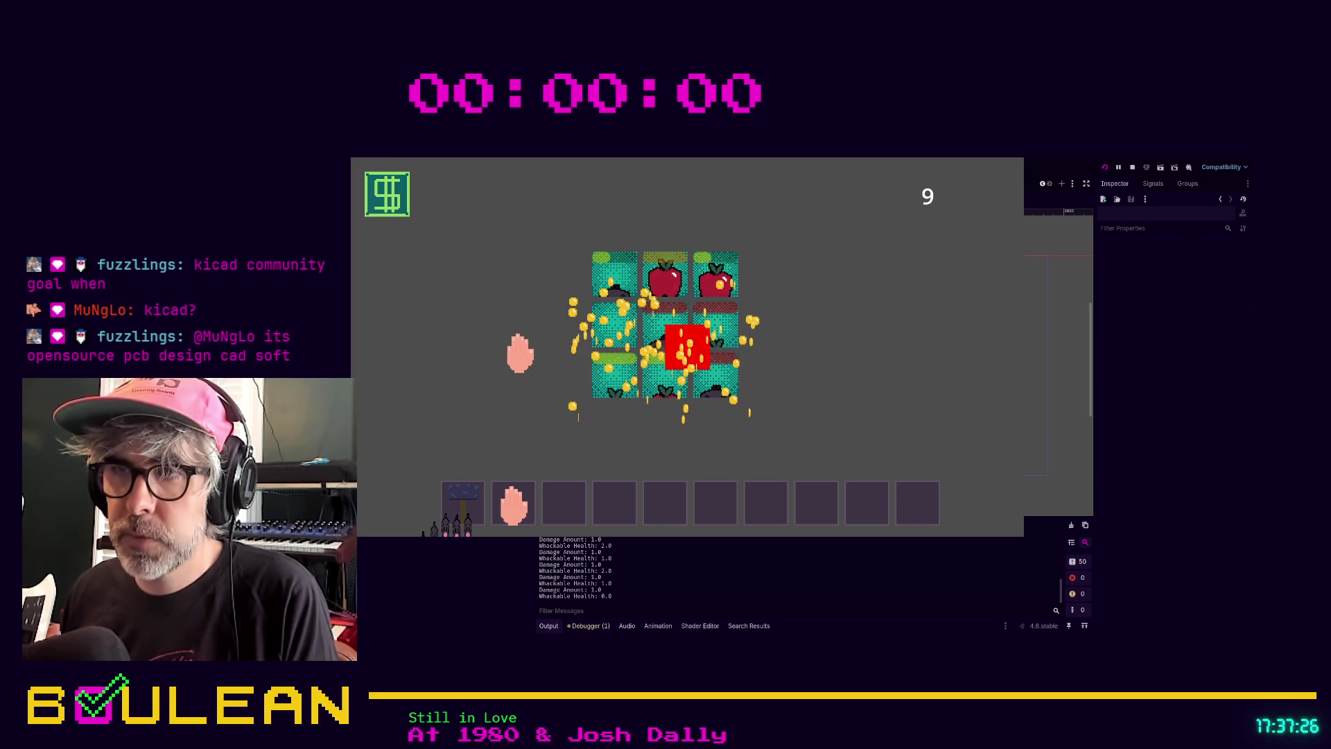
key(F8)
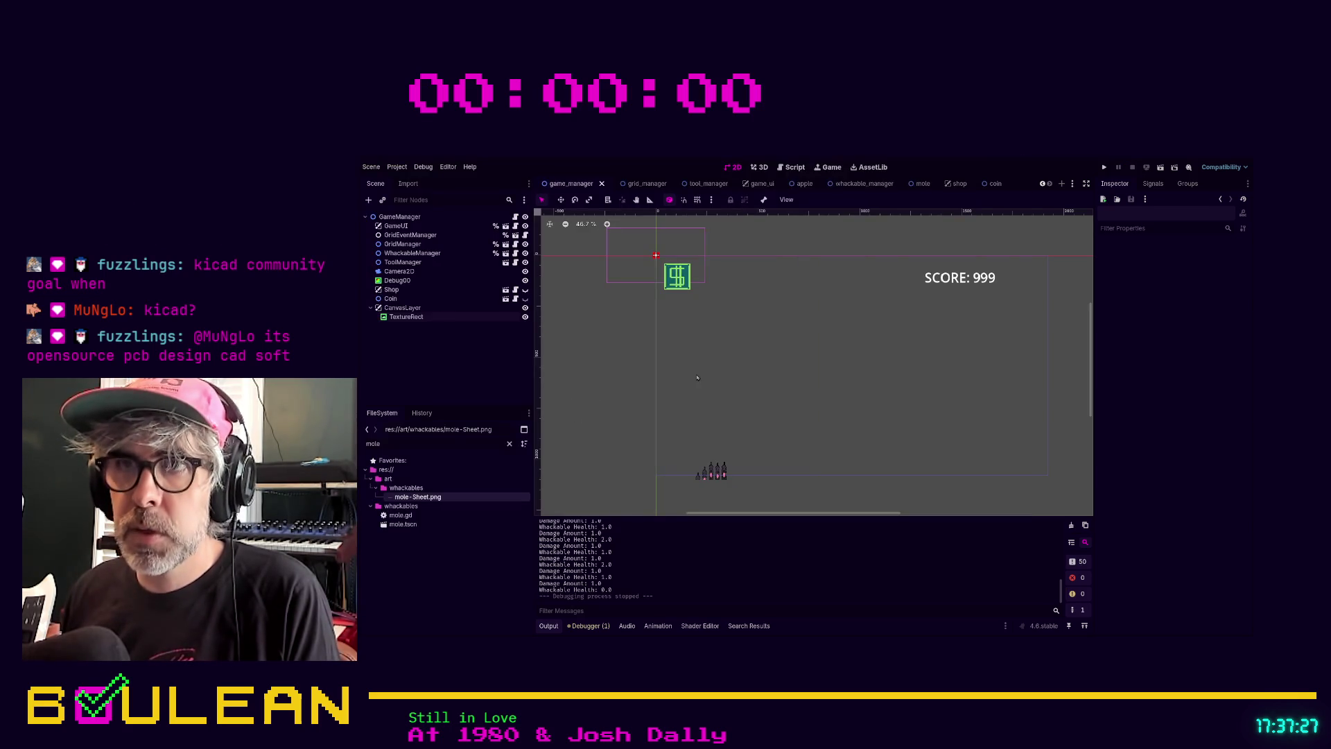
Hide and delete the TextureRect under CanvasLayer, then hide the red Debug00 square
click(524, 317)
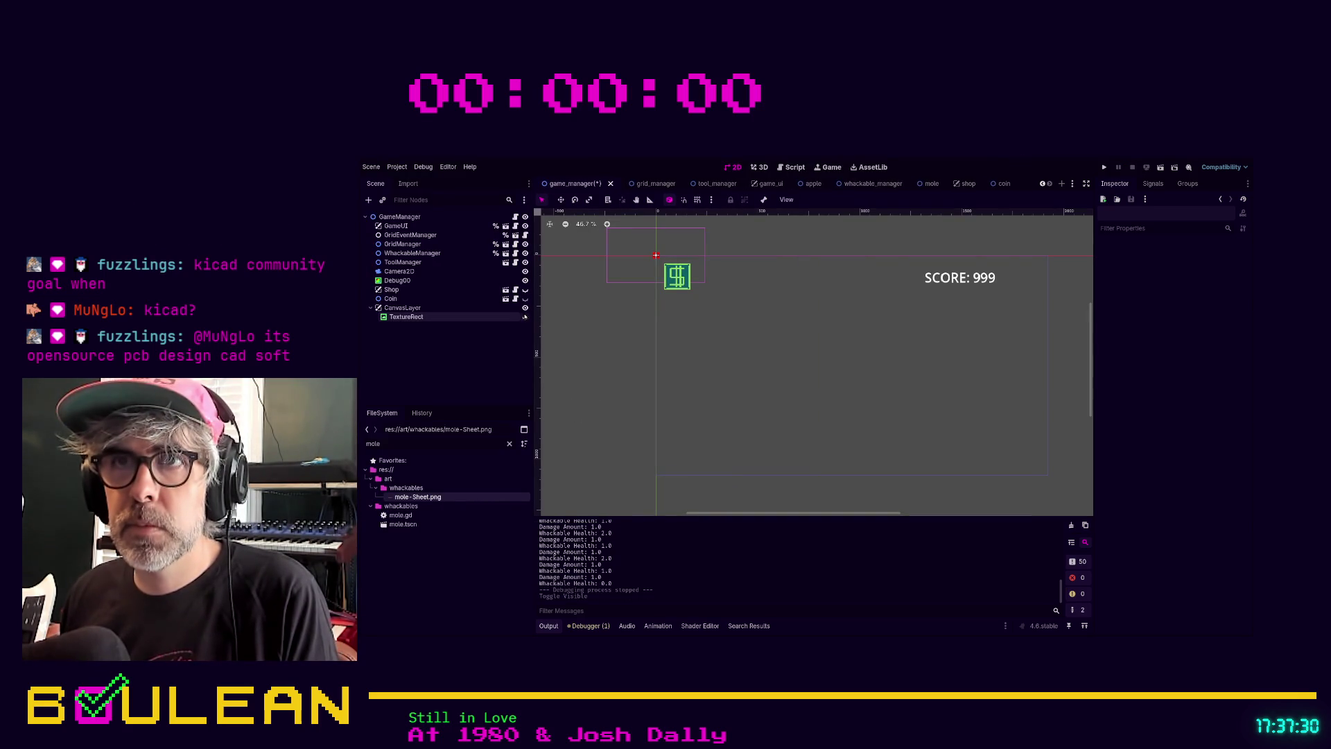
click(519, 318)
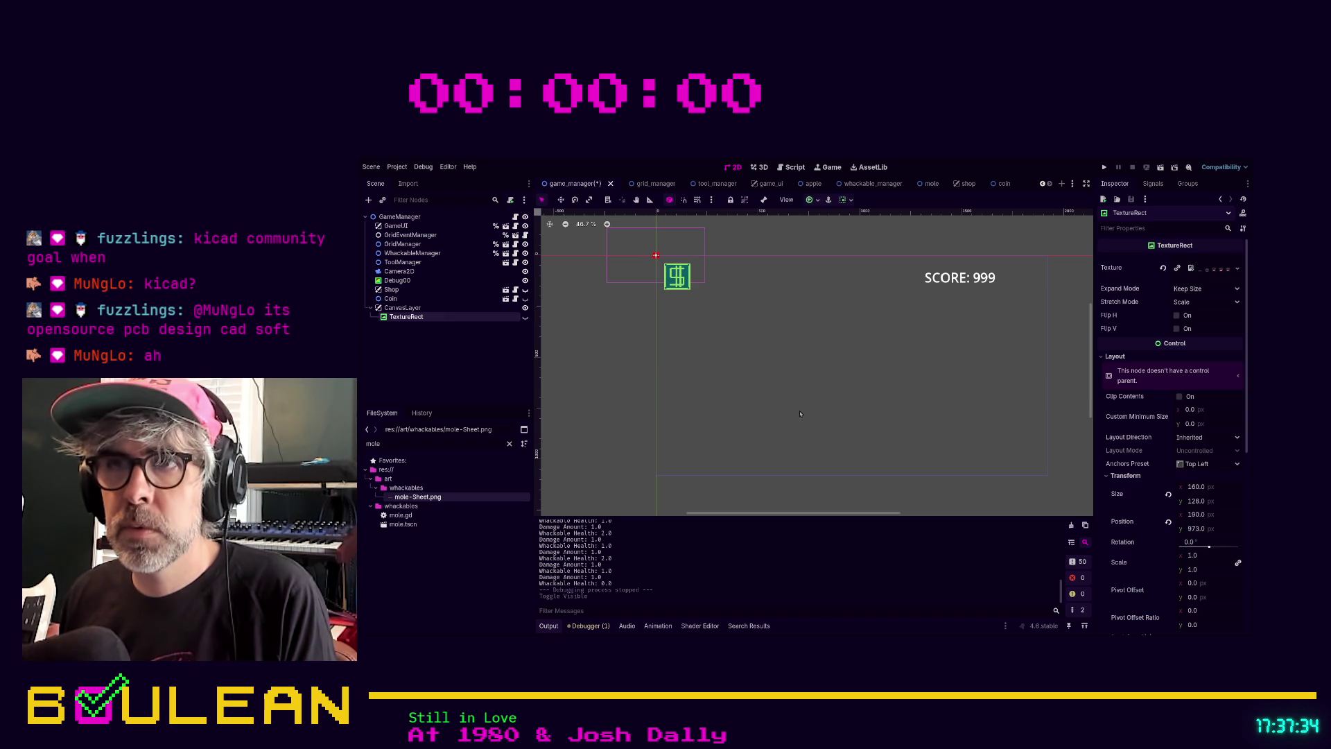
key(Delete)
click(409, 282)
click(525, 280)
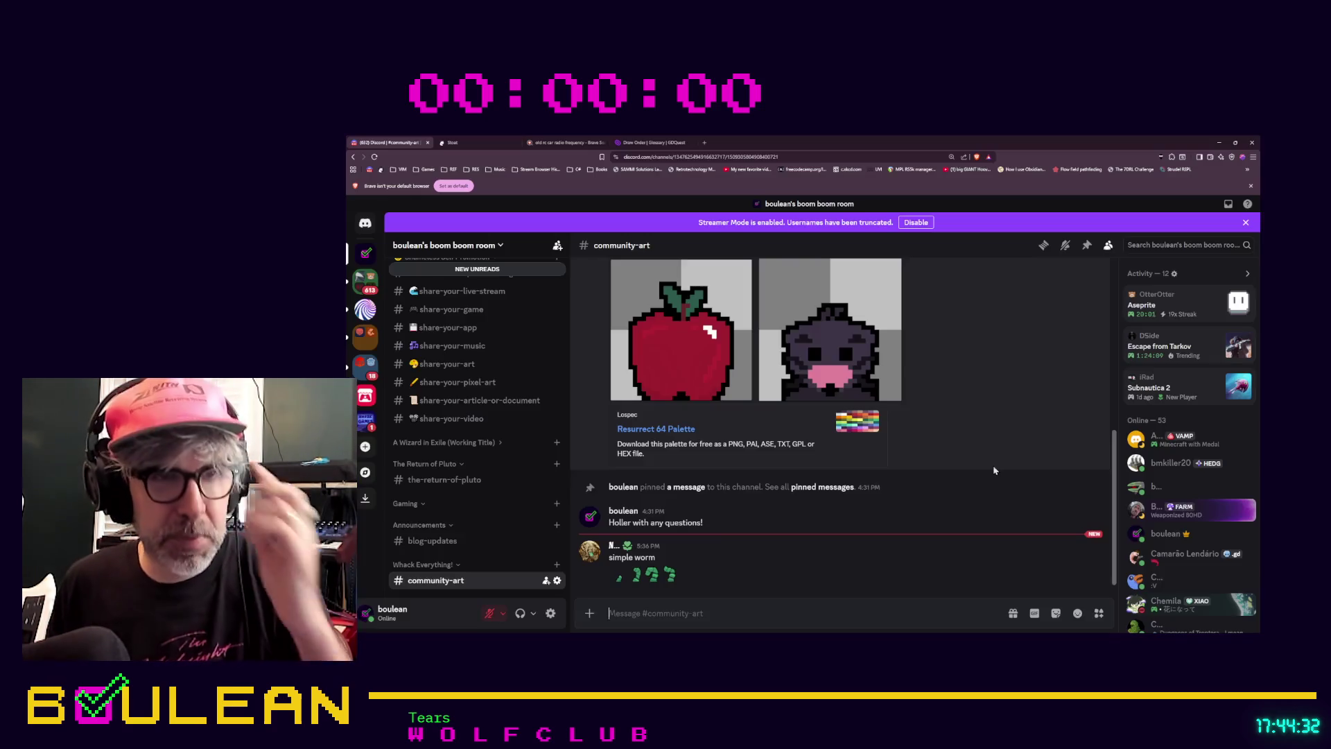
click(631, 570)
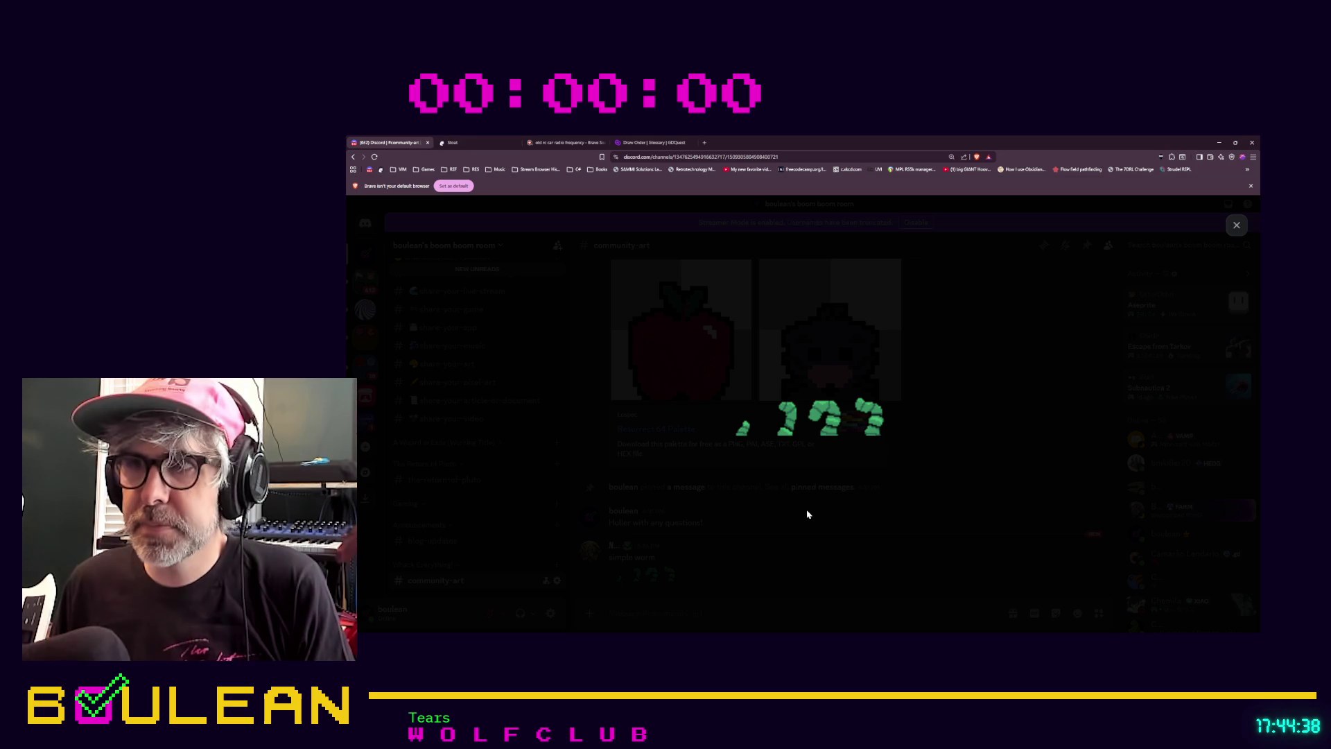
click(789, 525)
click(655, 574)
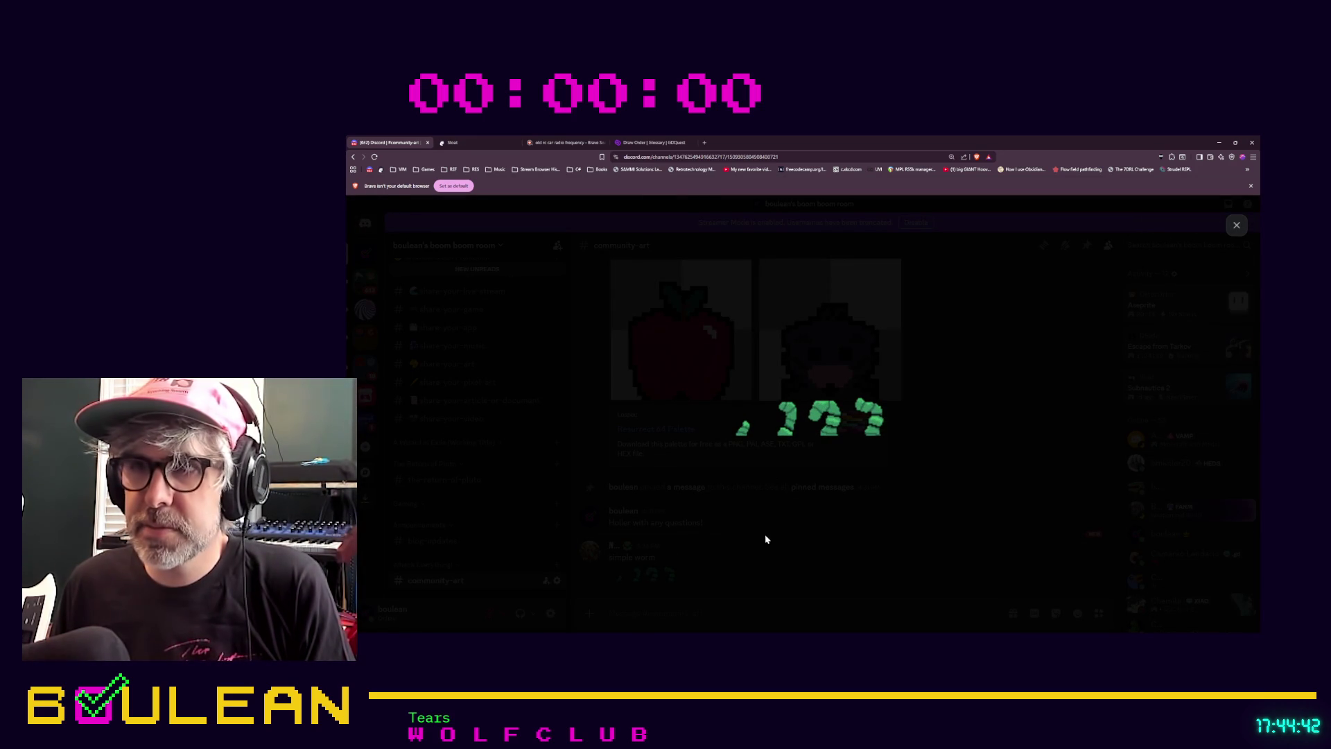
click(739, 556)
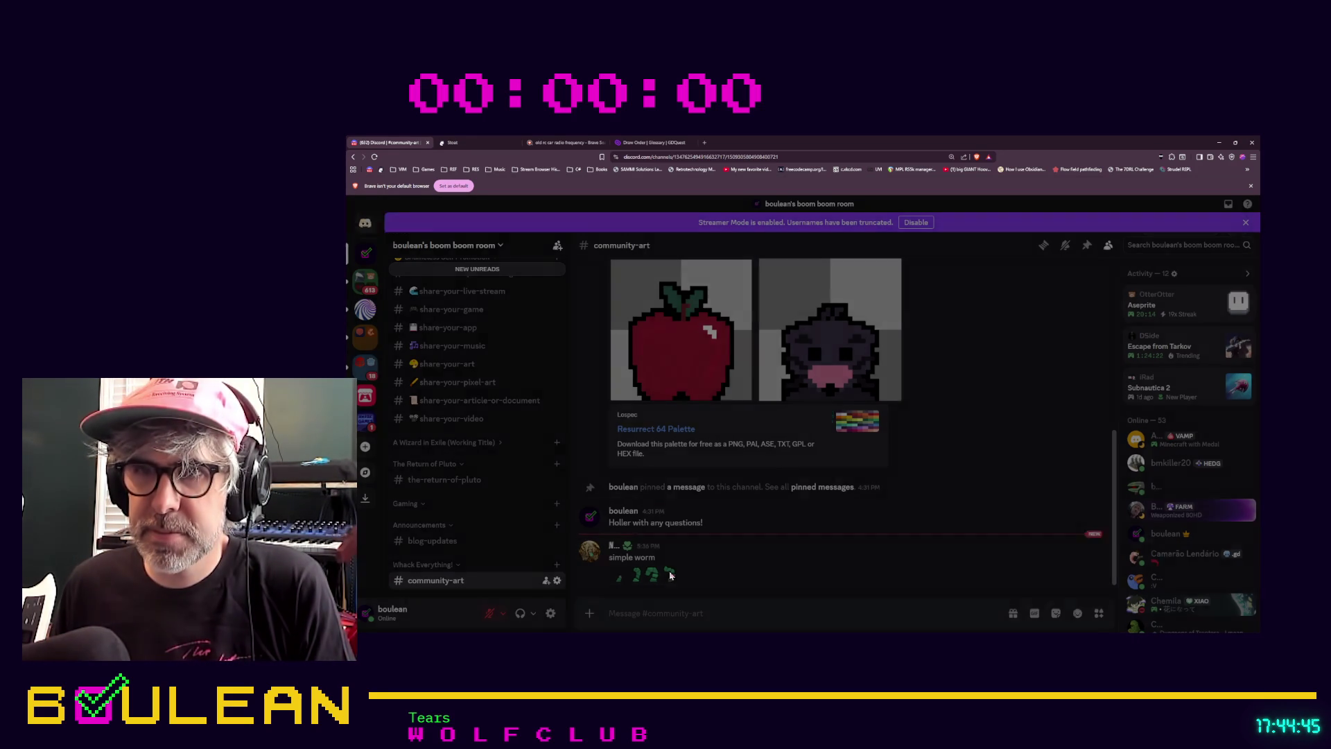
click(670, 575)
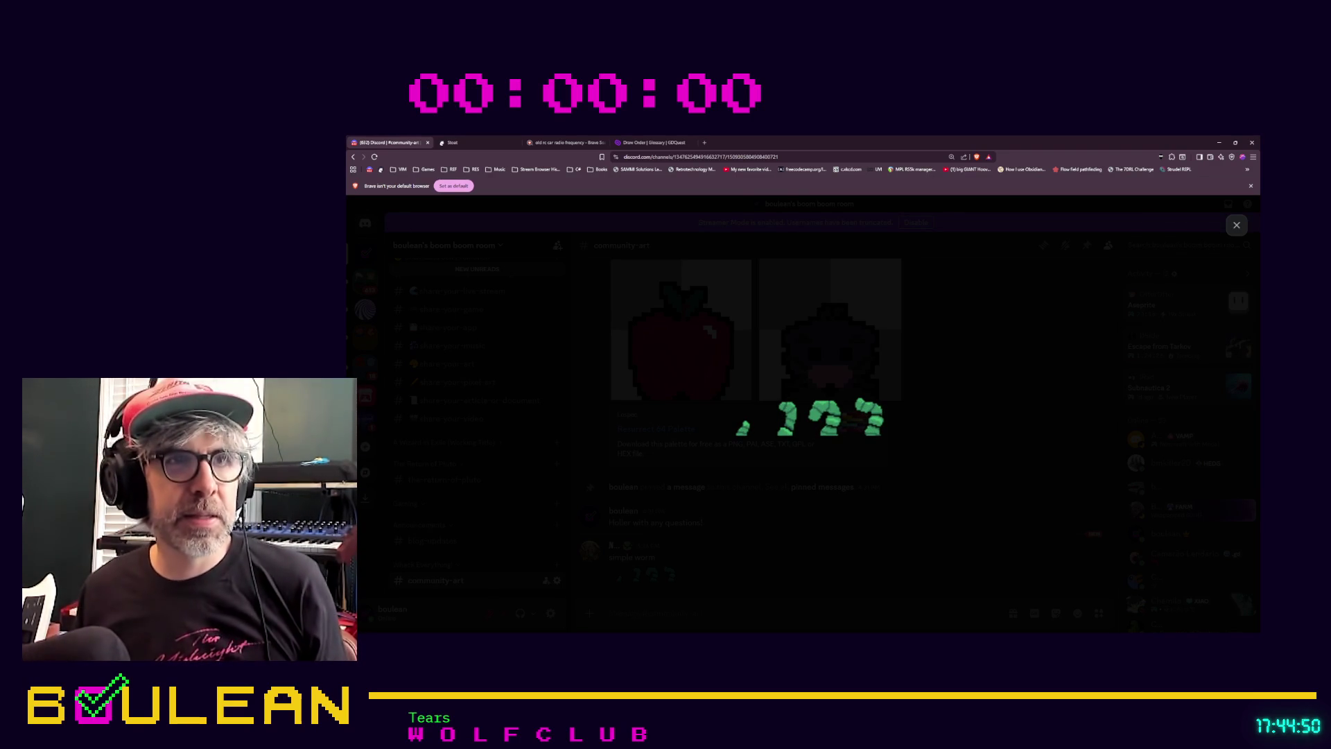
click(771, 579)
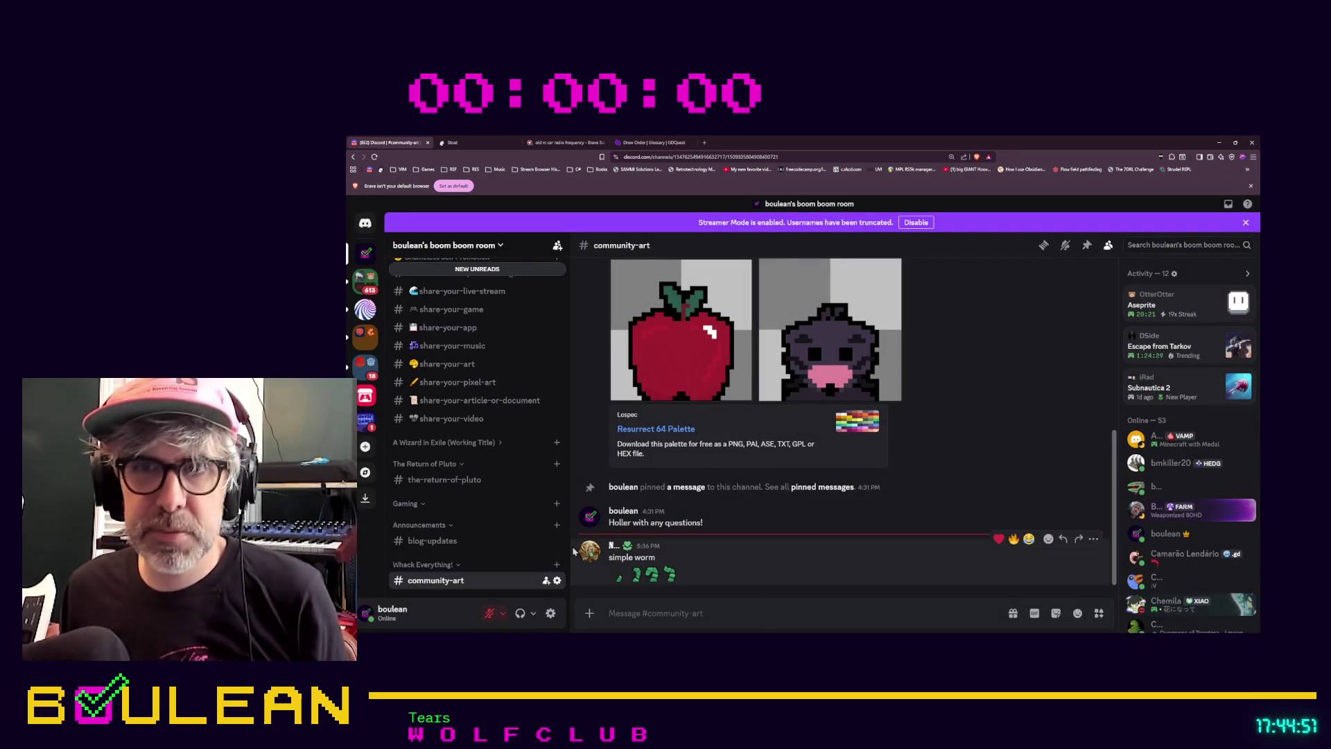
click(616, 552)
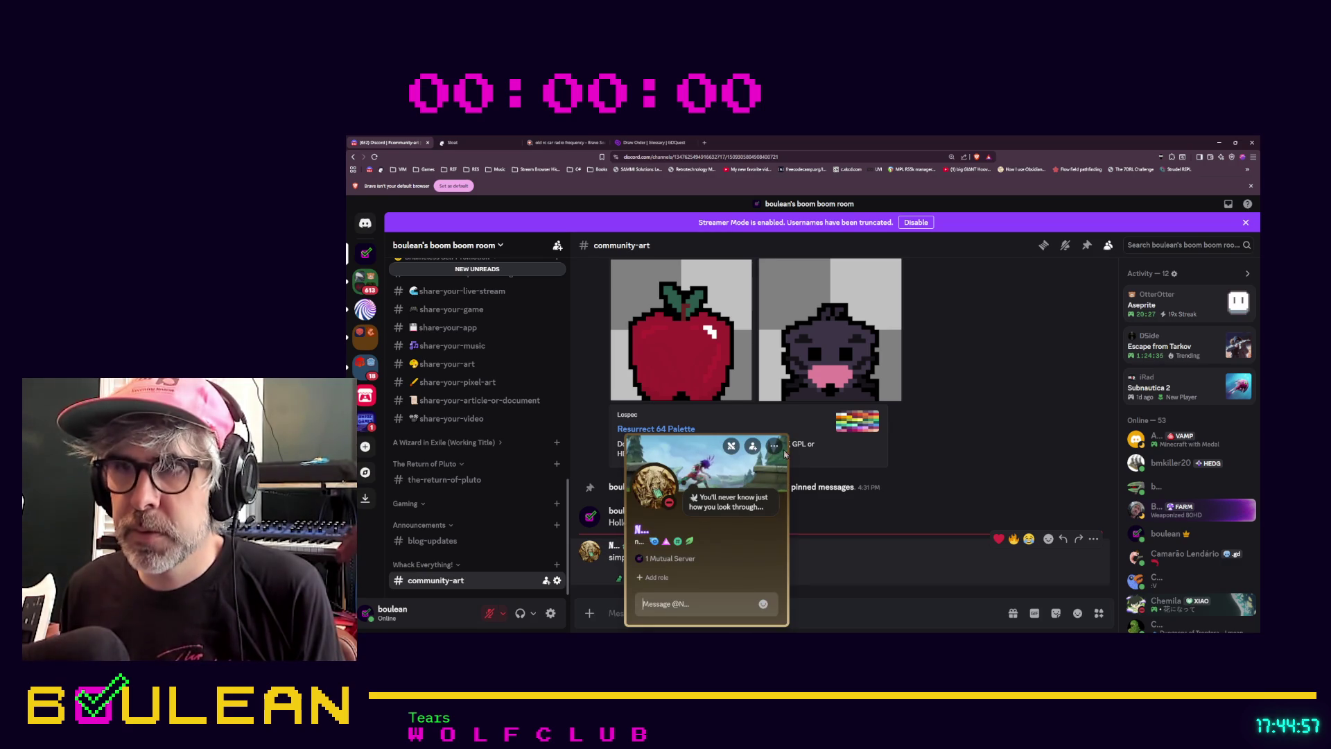
click(792, 500)
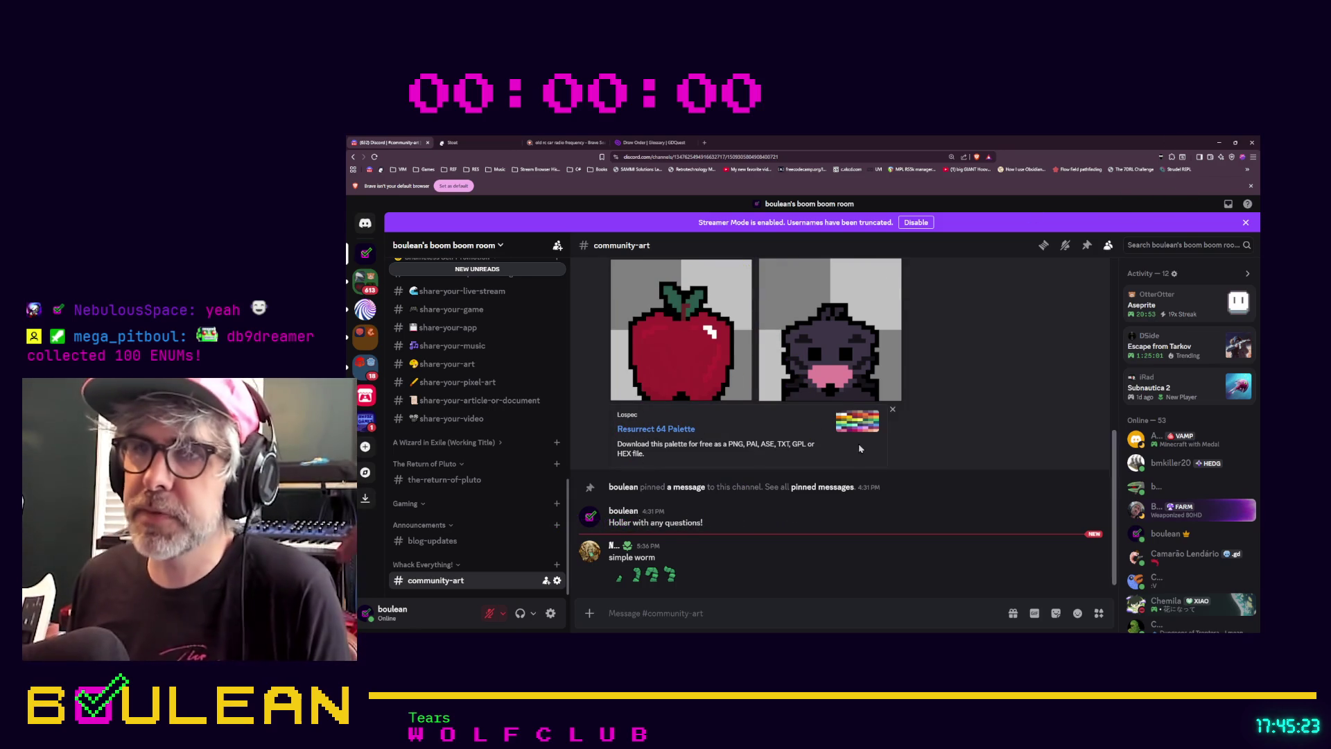
Scroll up to the Whack Everything Community Art Guidelines post in #community-art and start editing it
scroll(950, 428, up, 3)
scroll(950, 427, up, 3)
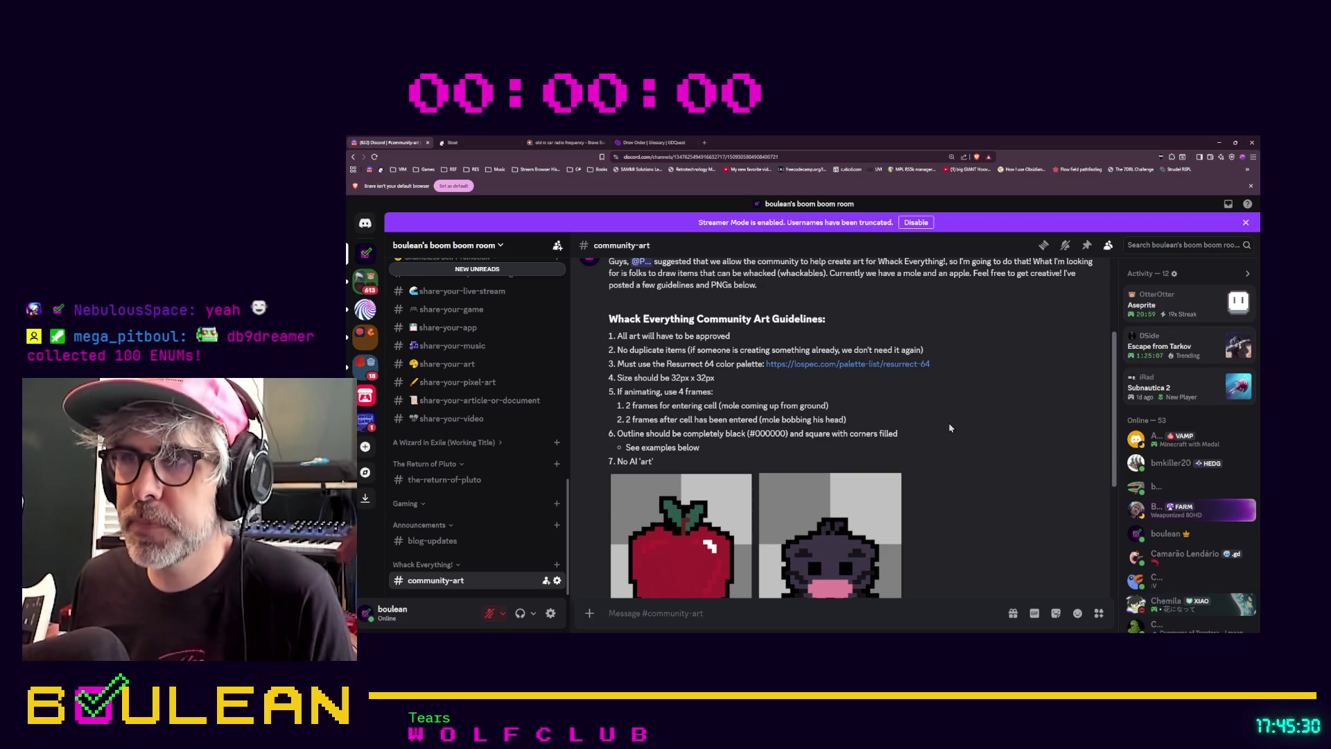
scroll(950, 427, down, 3)
scroll(774, 505, down, 3)
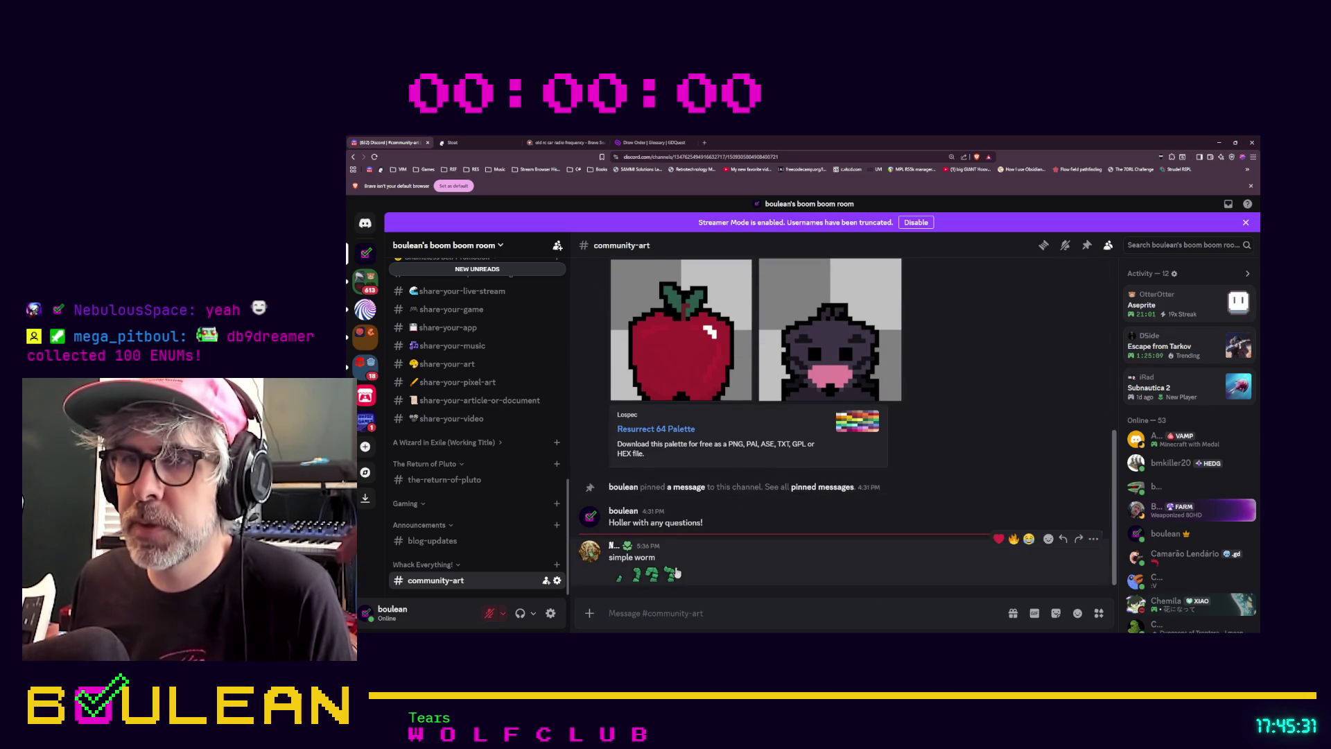
scroll(985, 381, up, 3)
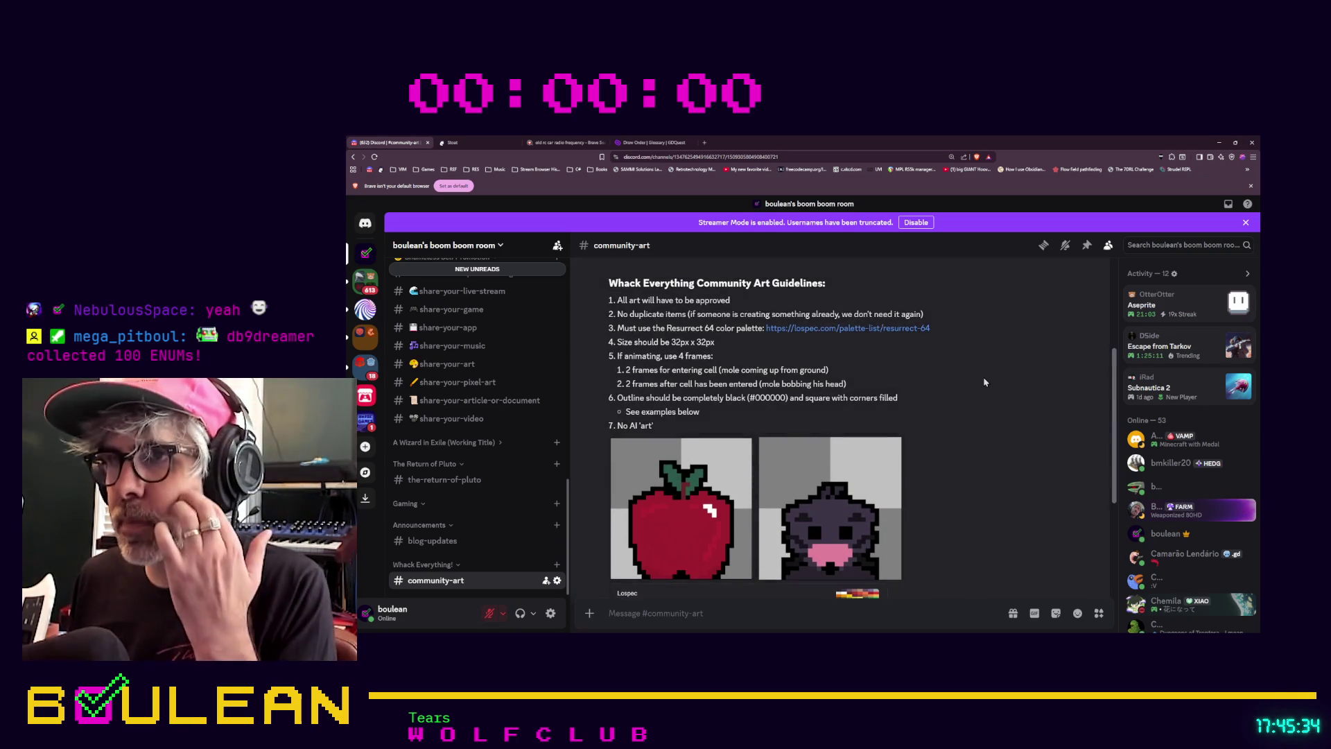
scroll(985, 381, up, 1)
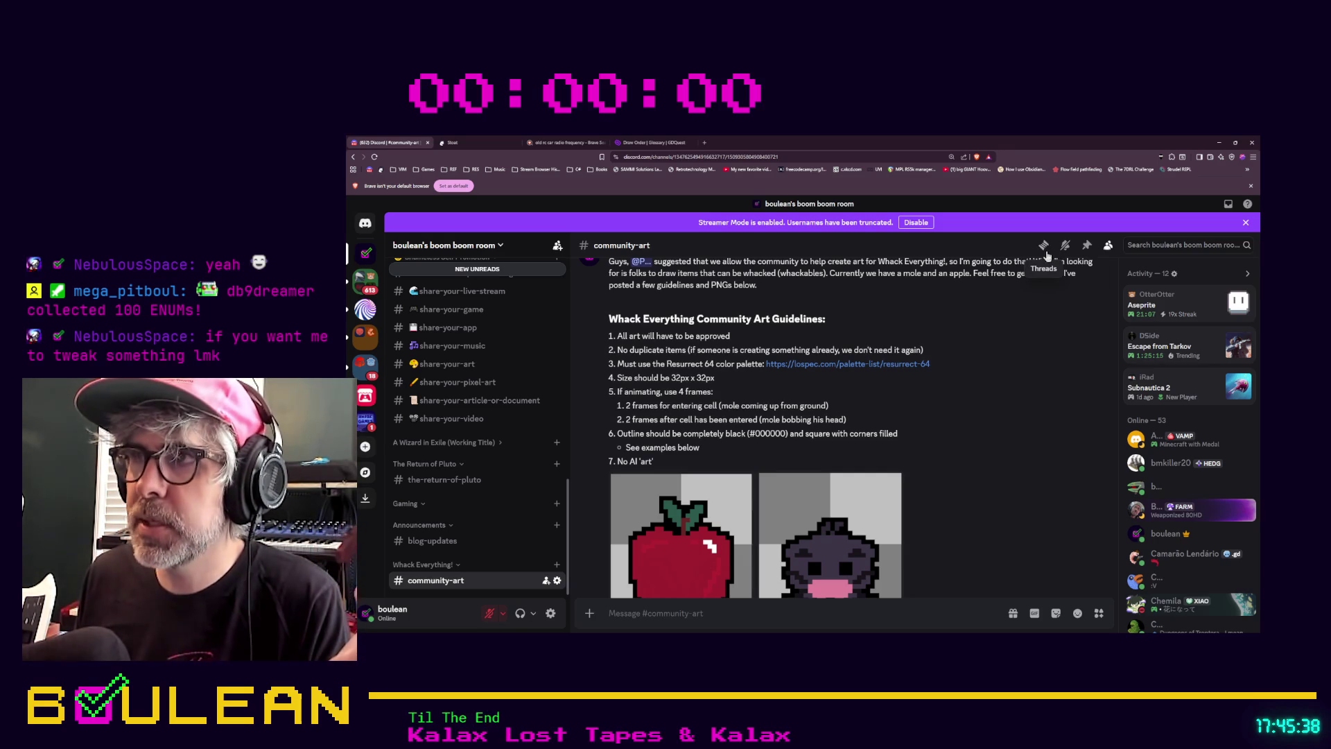
scroll(1088, 353, up, 1)
scroll(1088, 353, up, 3)
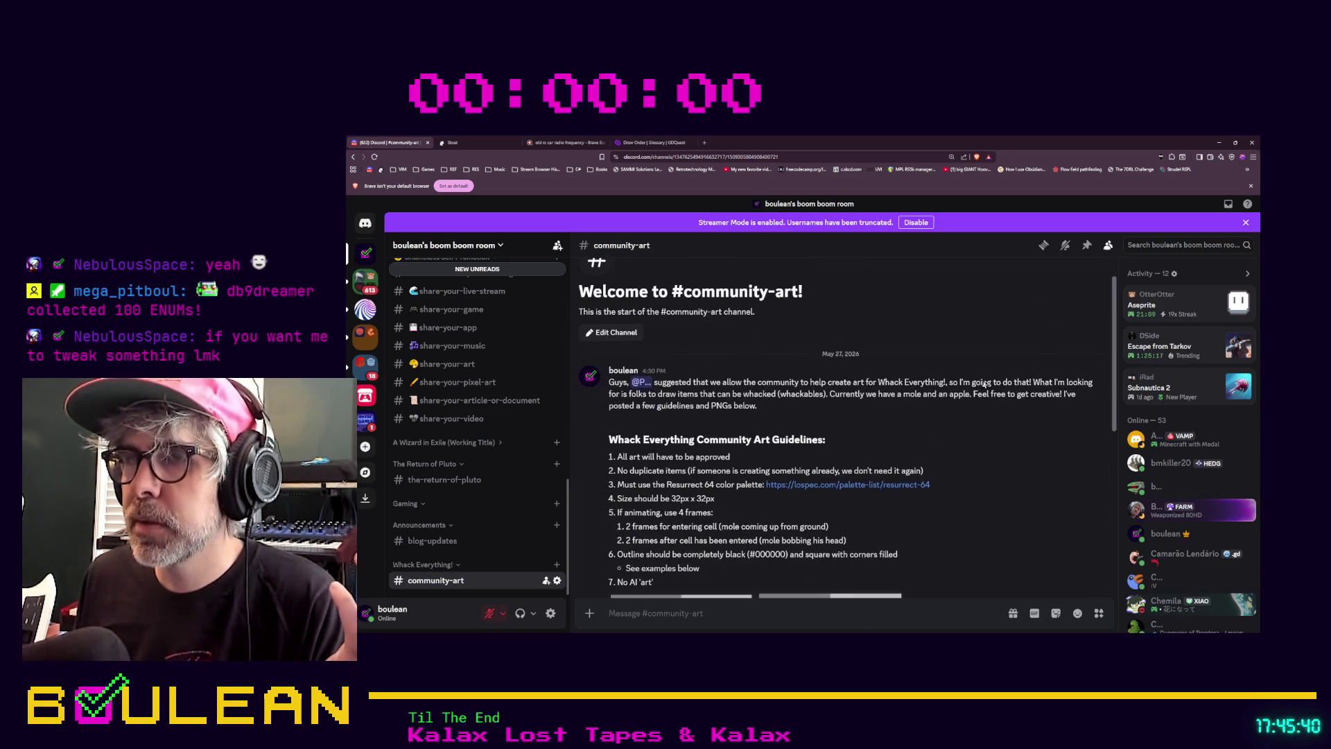
click(1063, 364)
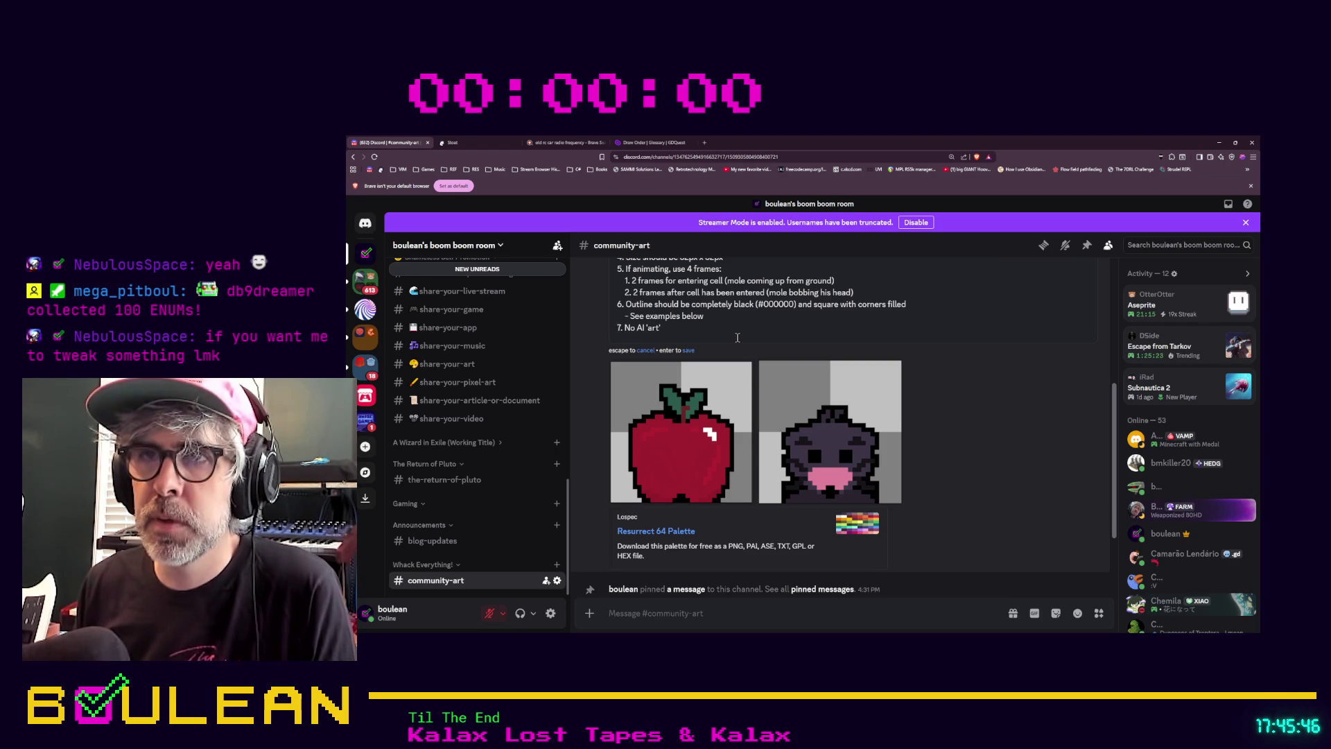
key(Up)
key(Return)
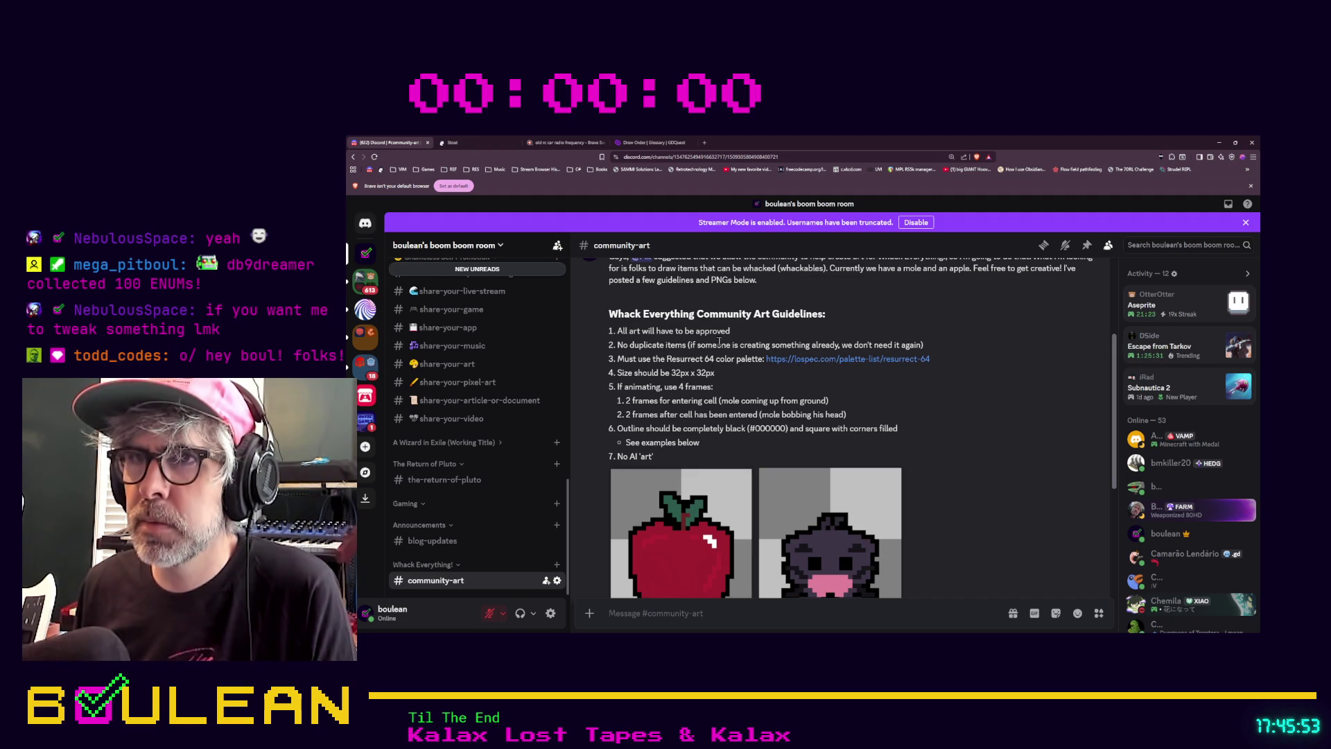
scroll(751, 355, up, 2)
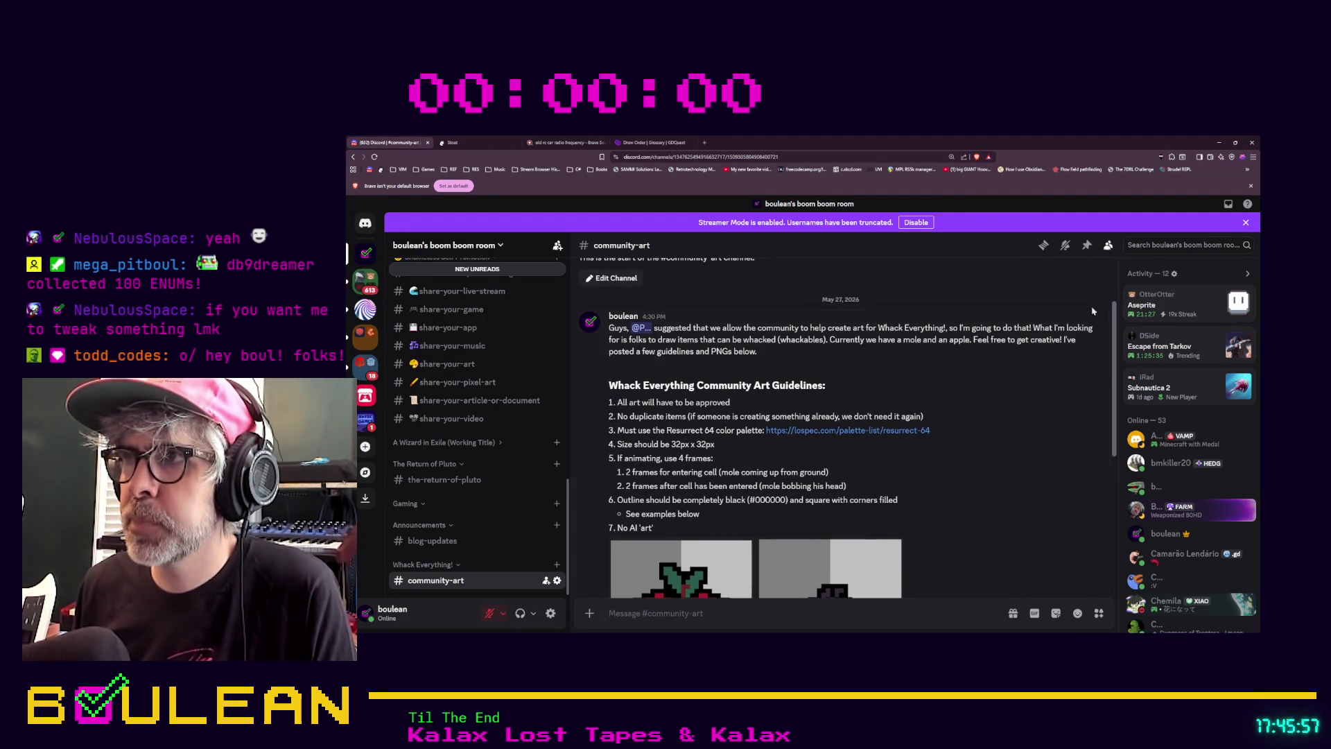
Edit the guidelines message to insert rule '5. File format should be .PNG' after the size rule
click(1094, 310)
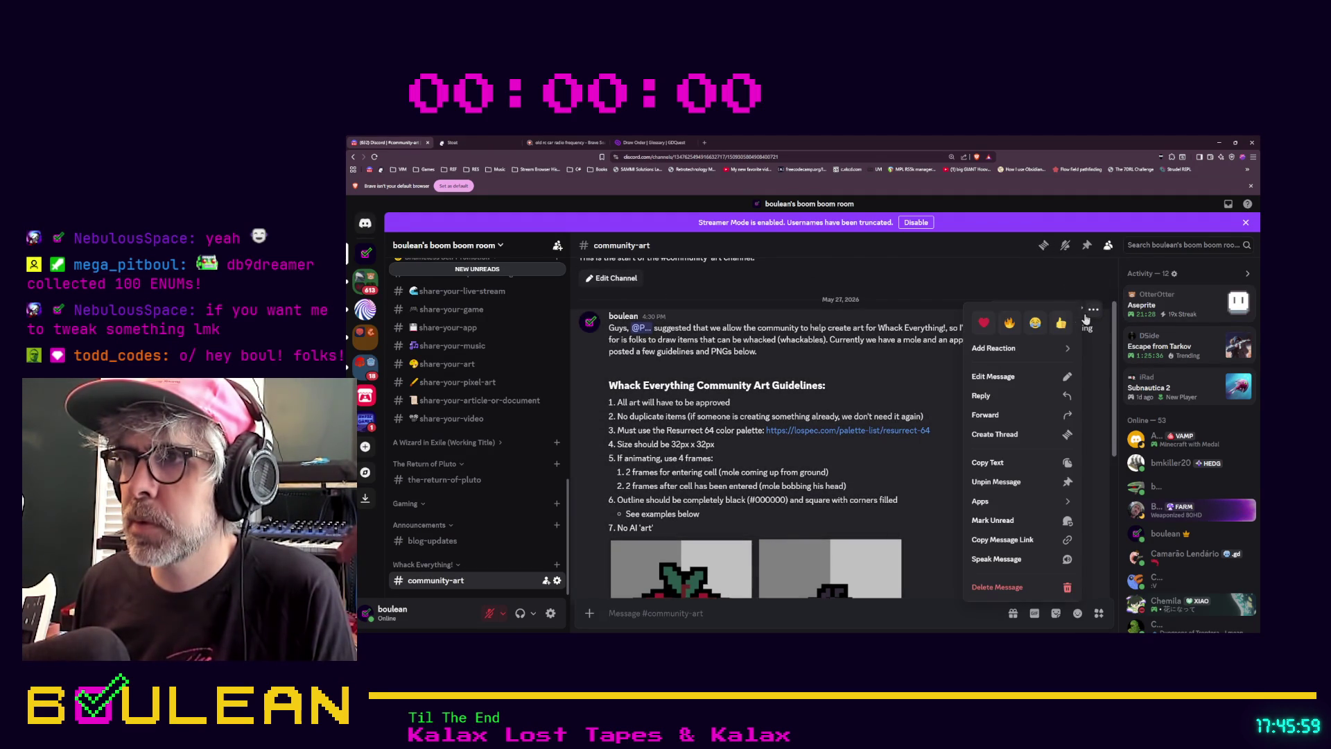
click(1008, 378)
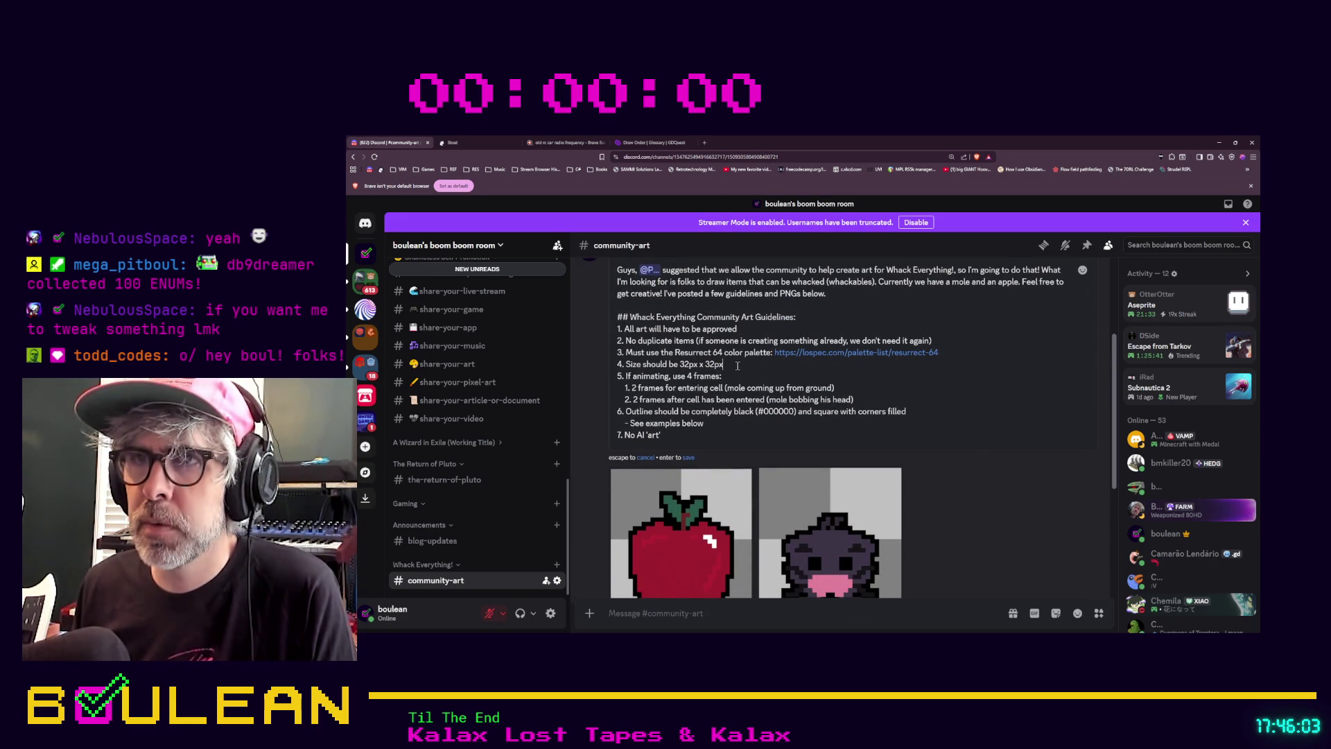
key(shift+Return)
text(5. File format should be .)
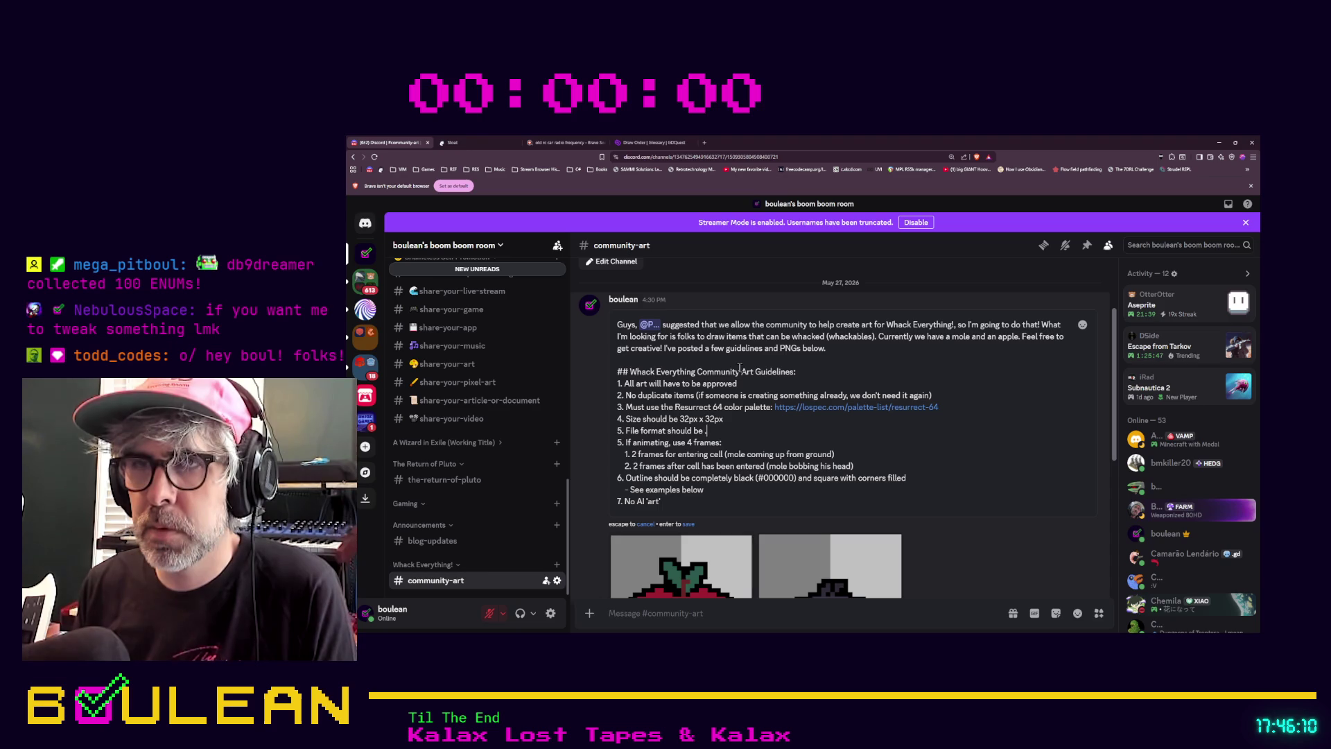
text(PNG)
Renumber the following rules 6, 7 and 8, save the message, and minimize the browser
key(Down)
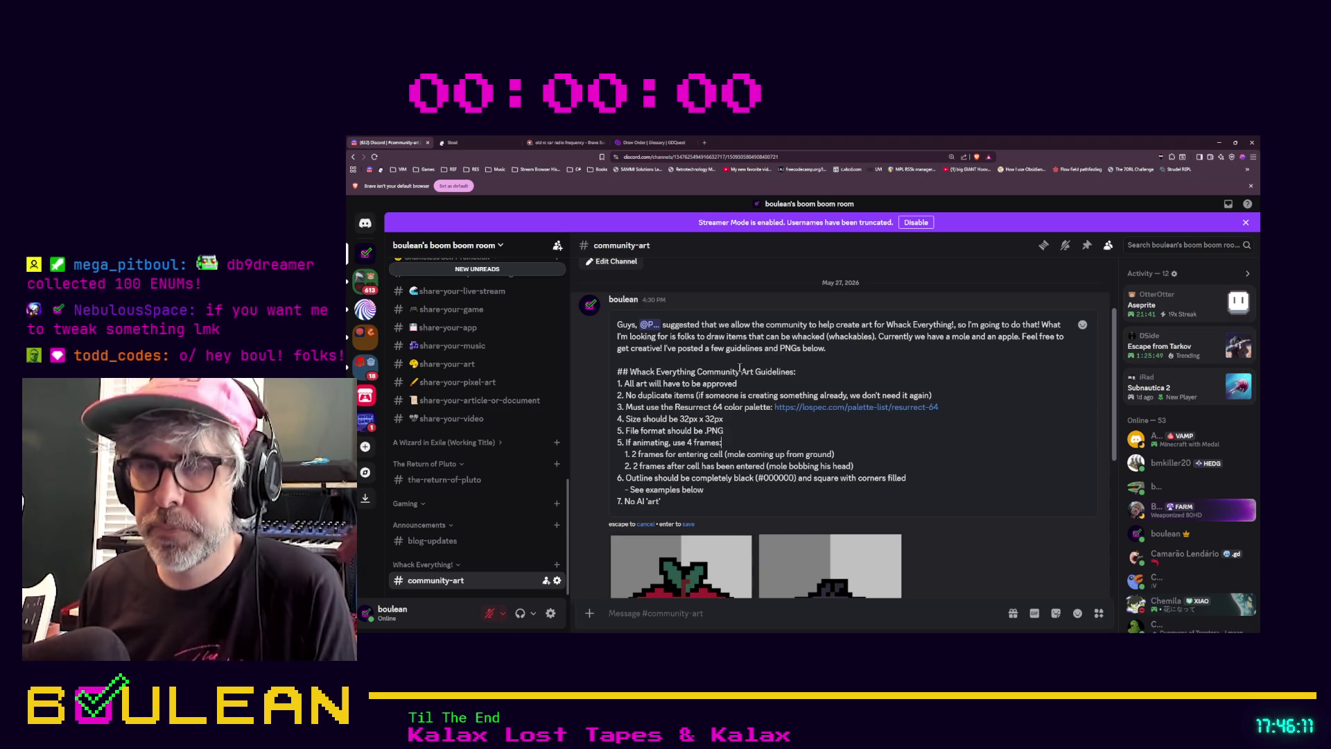
key(Delete)
text(6)
key(Down)
key(Down)
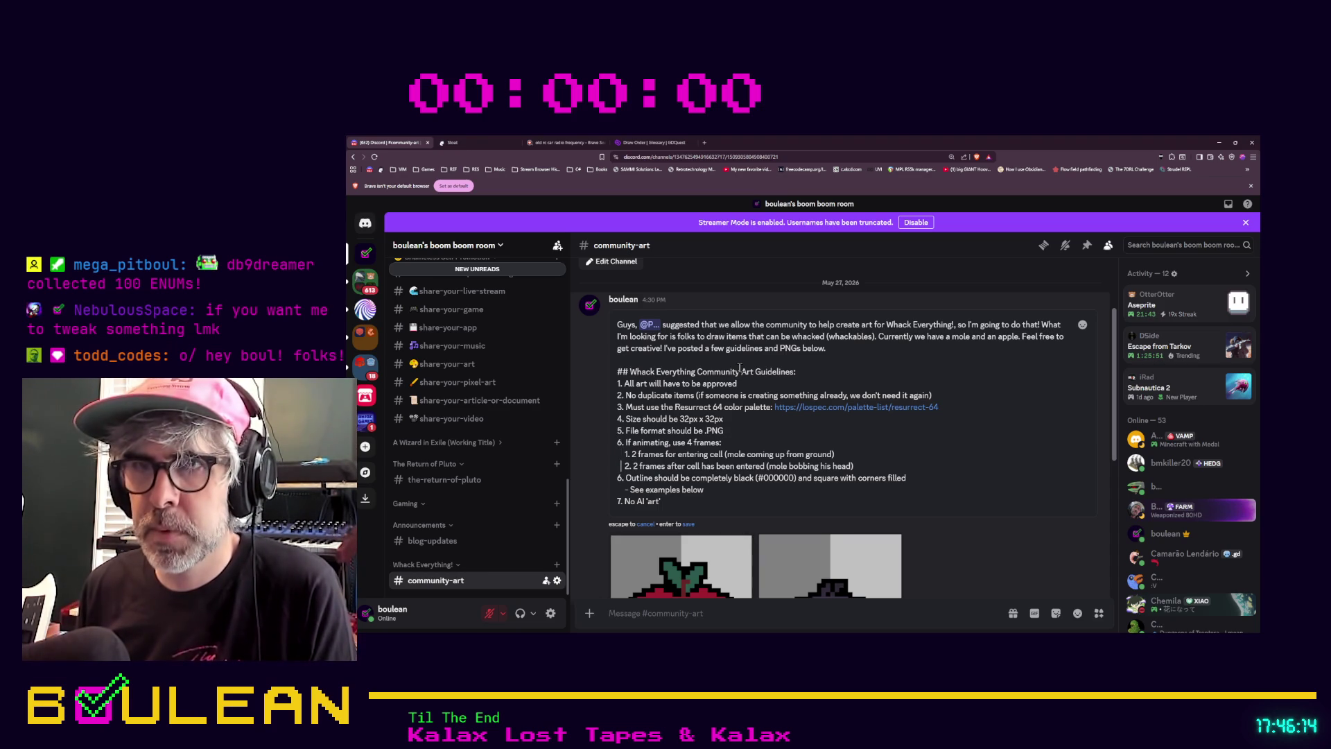
key(Delete)
text(7)
key(Delete)
text(8)
scroll(877, 420, down, 4)
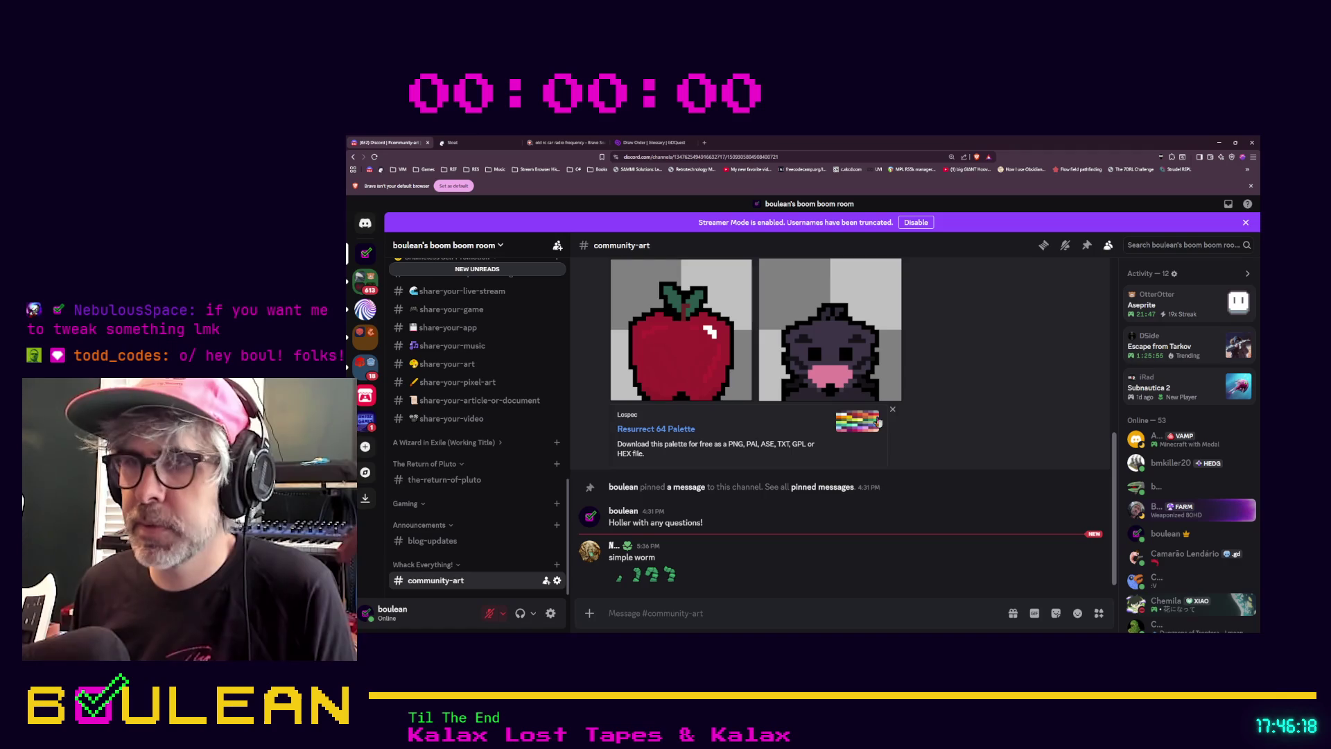
key(Return)
scroll(877, 420, up, 3)
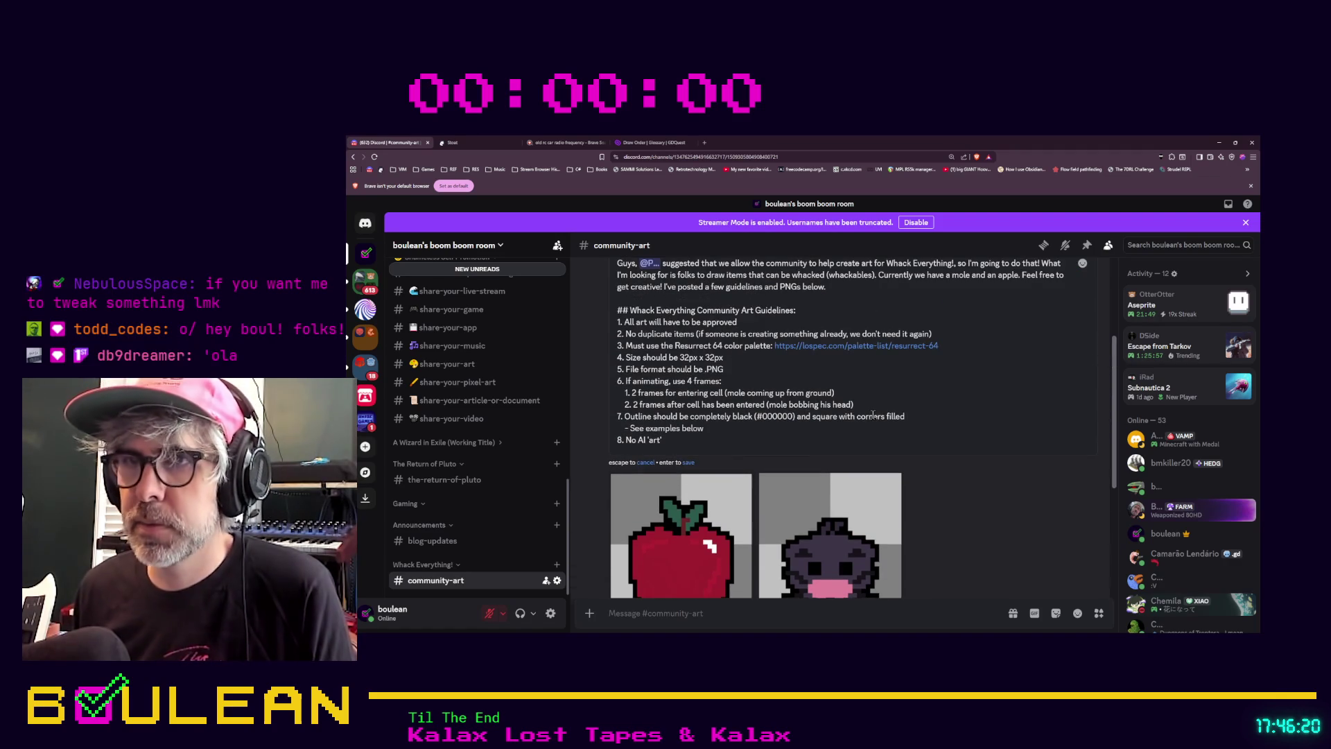
click(1219, 143)
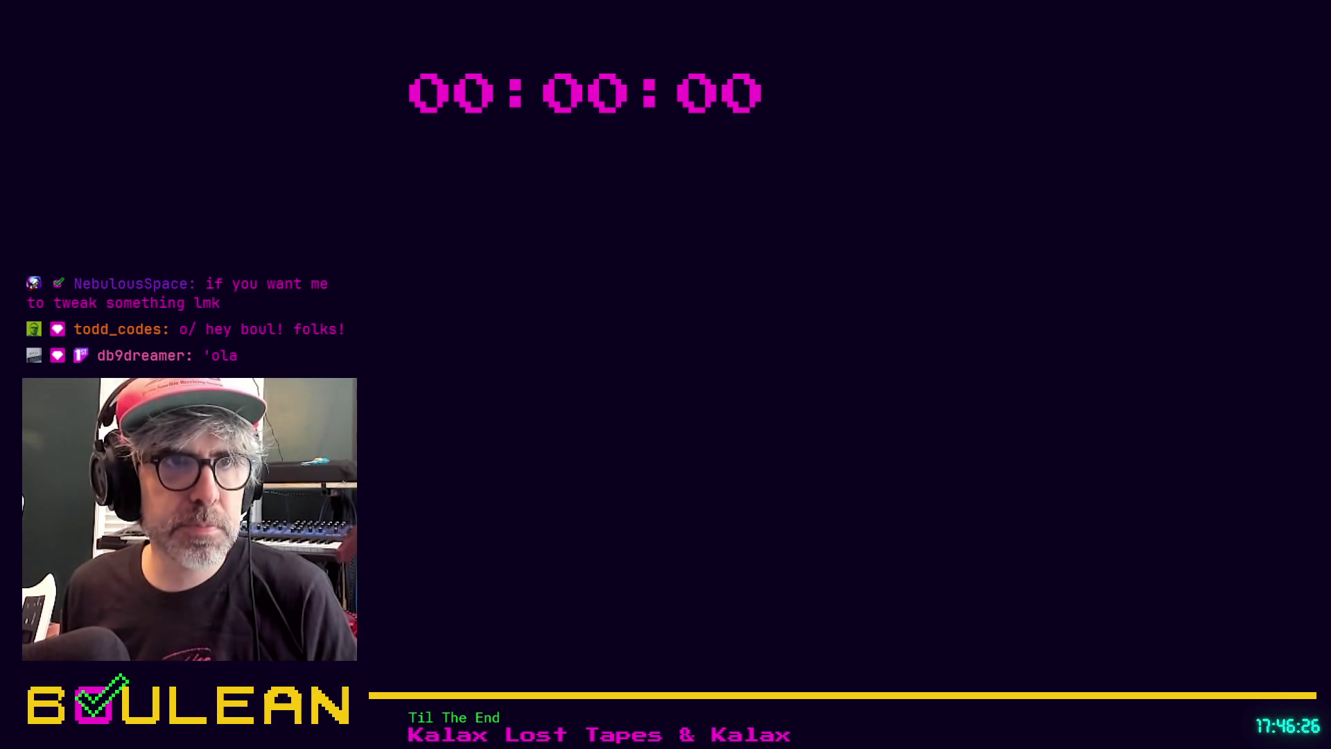
Switch back to the Godot editor showing the game_manager scene
key(alt+Tab)
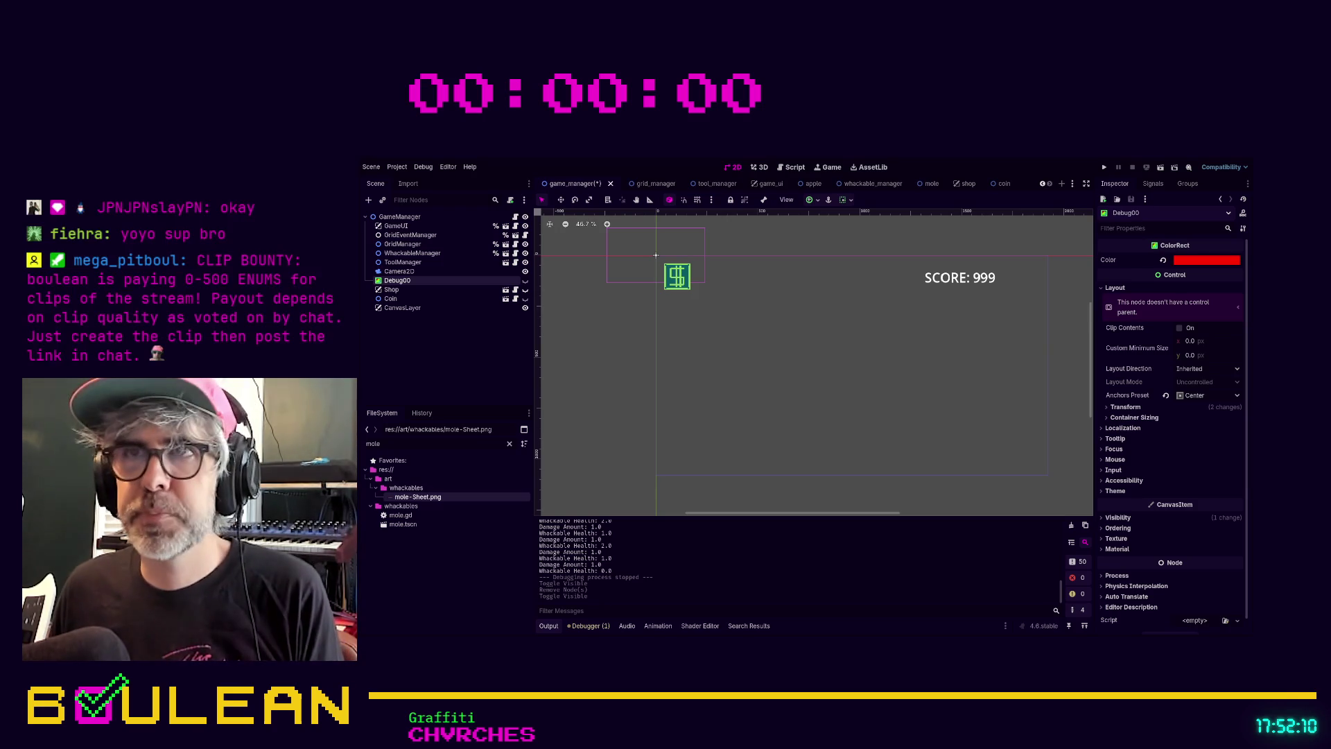
Select the CanvasLayer node in the Scene dock and add a Node2D under it
click(748, 425)
click(391, 298)
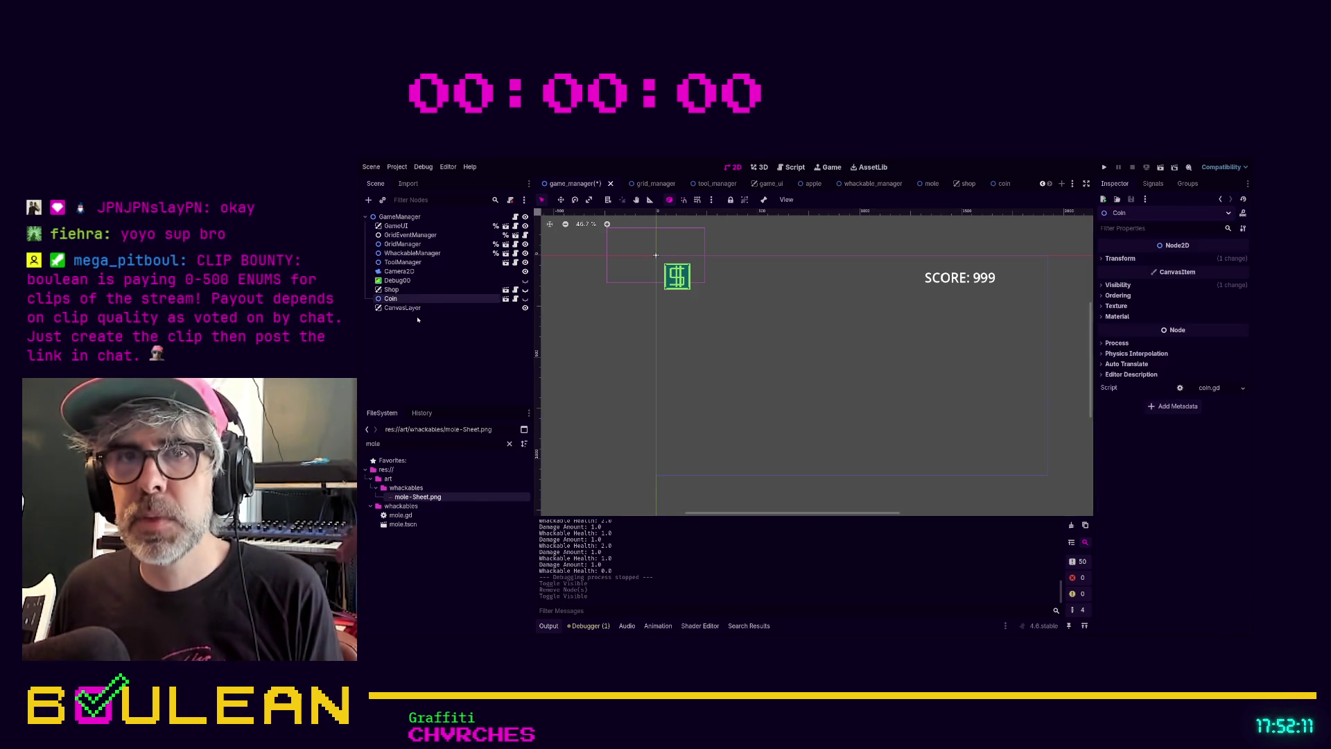
click(387, 470)
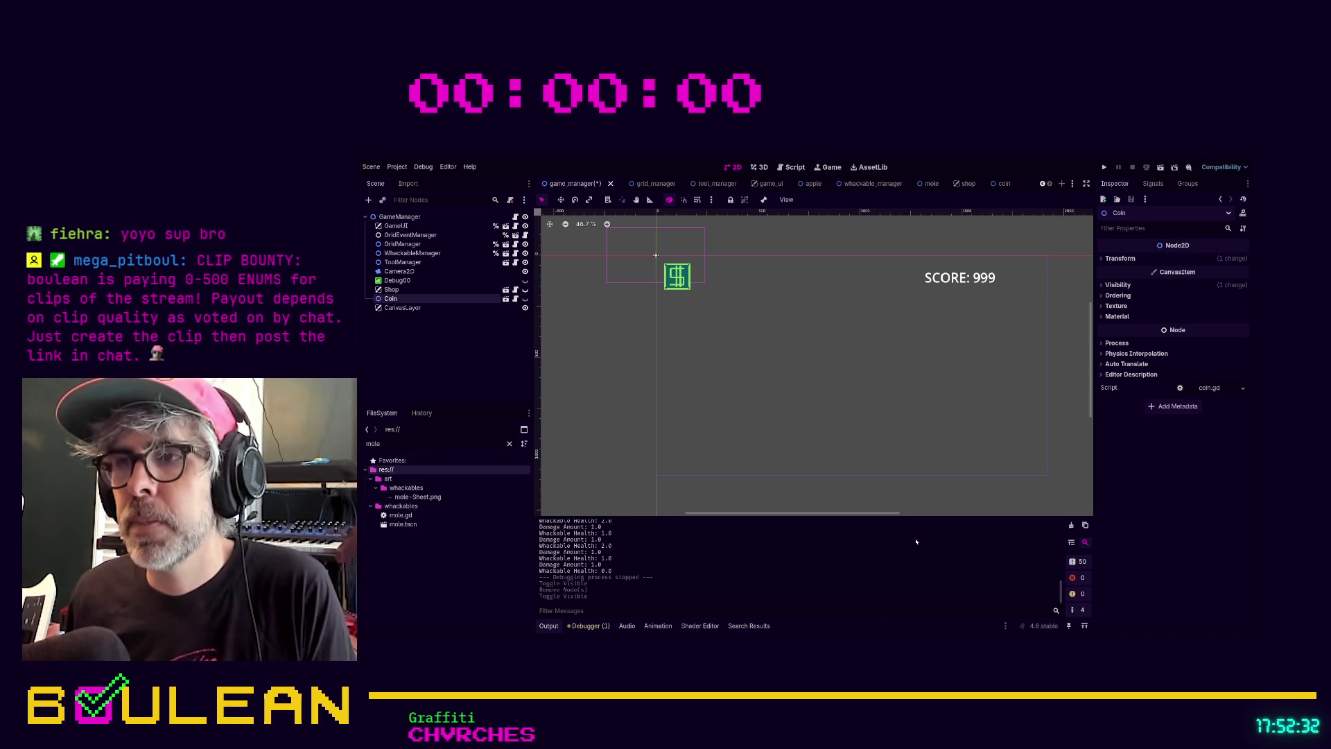
click(412, 309)
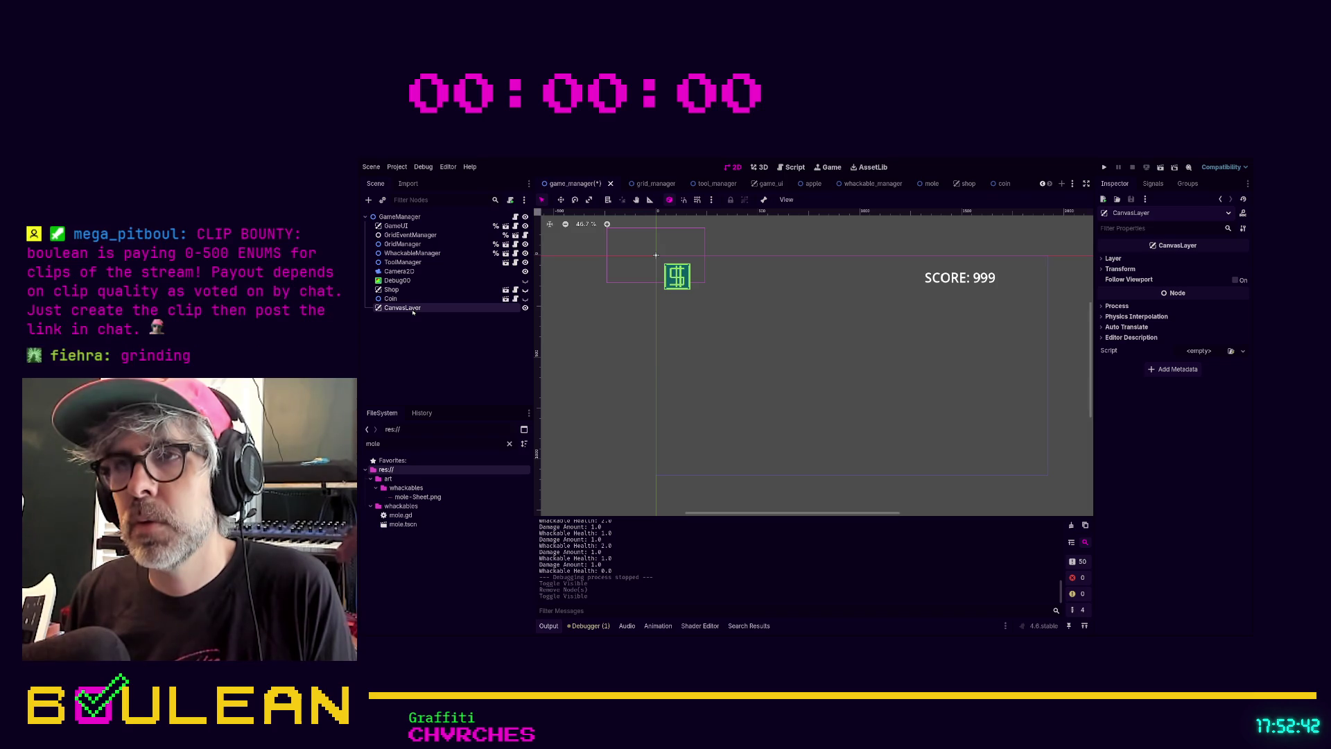
key(ctrl+a)
key(Return)
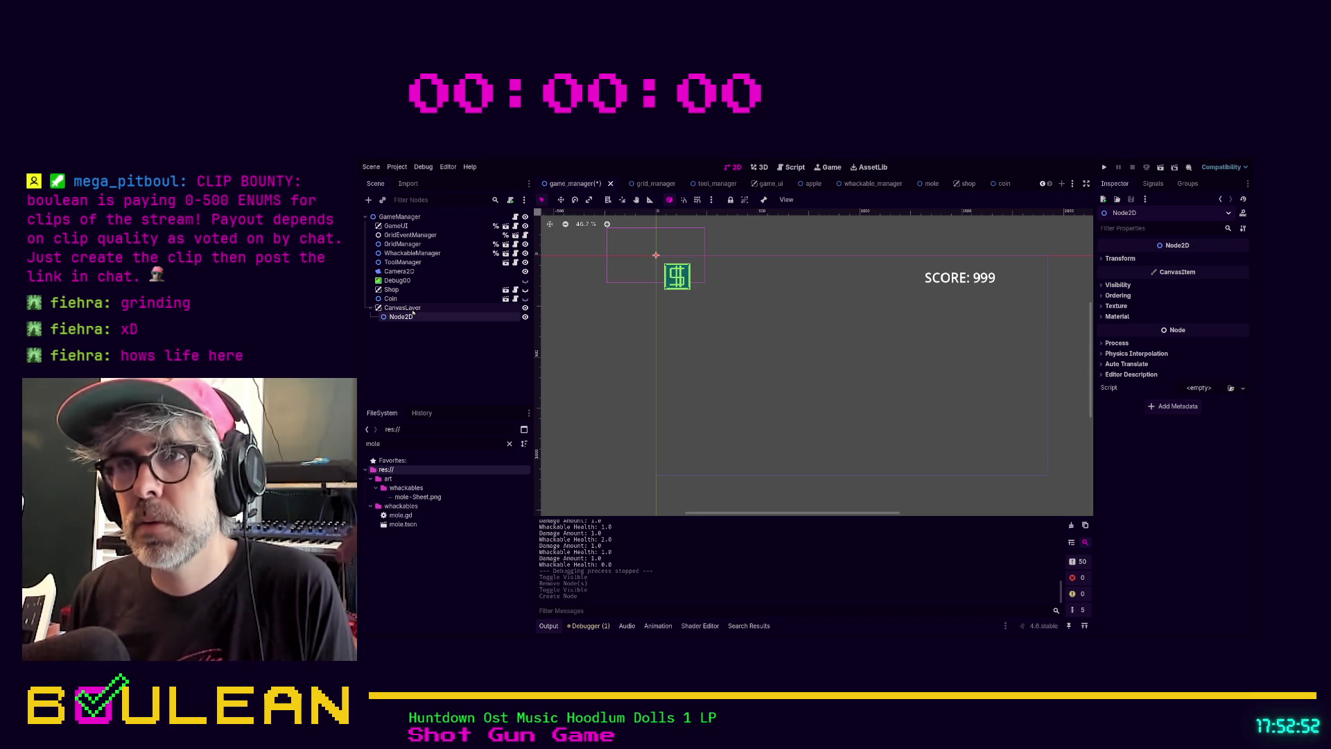
Add Sprite2D and TextureRect nodes under the new Node2D and toggle the Sprite2D's visibility
key(Return)
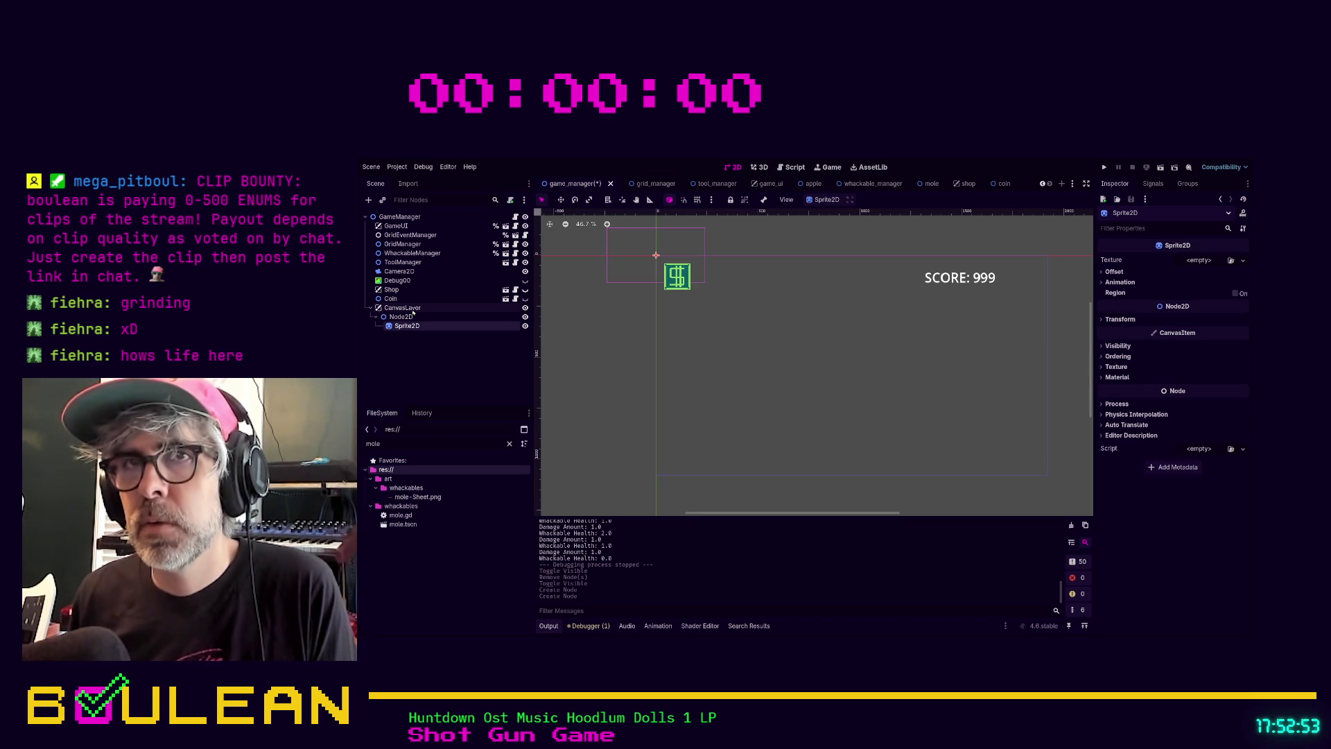
click(412, 317)
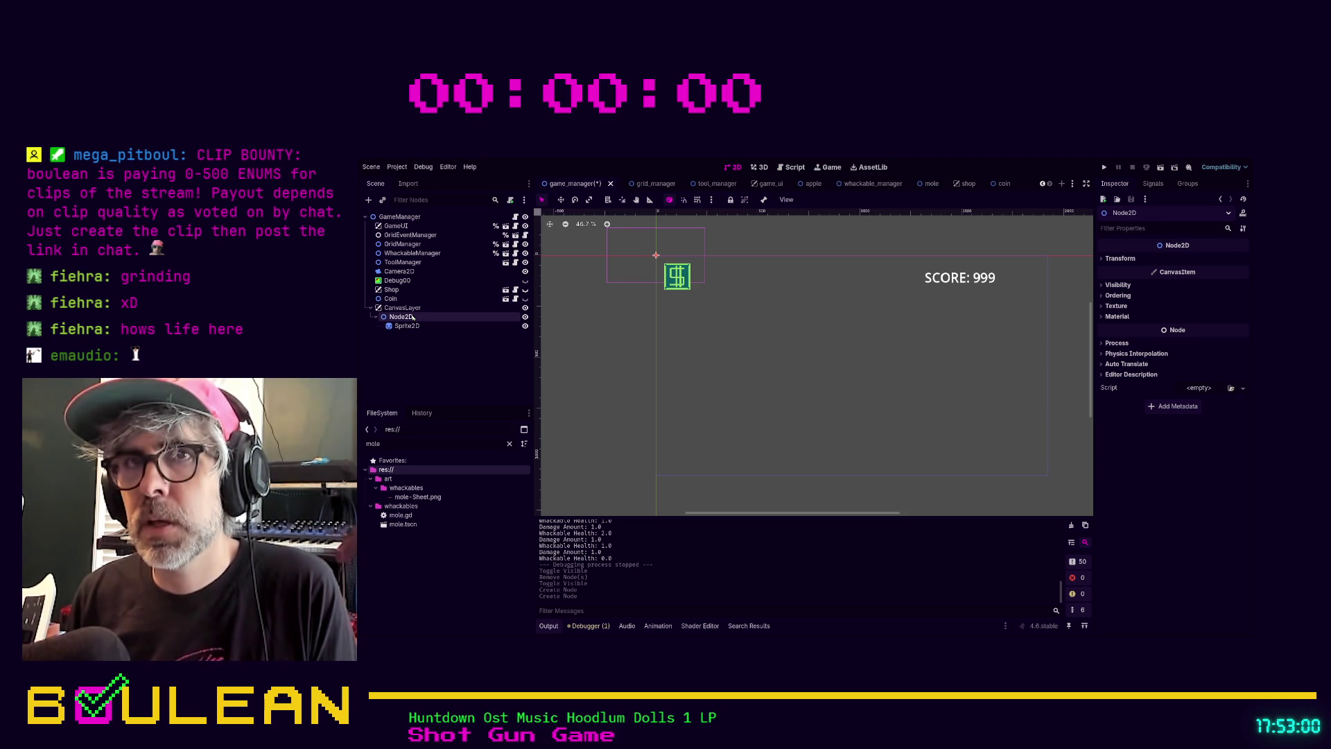
key(ctrl+a)
key(Return)
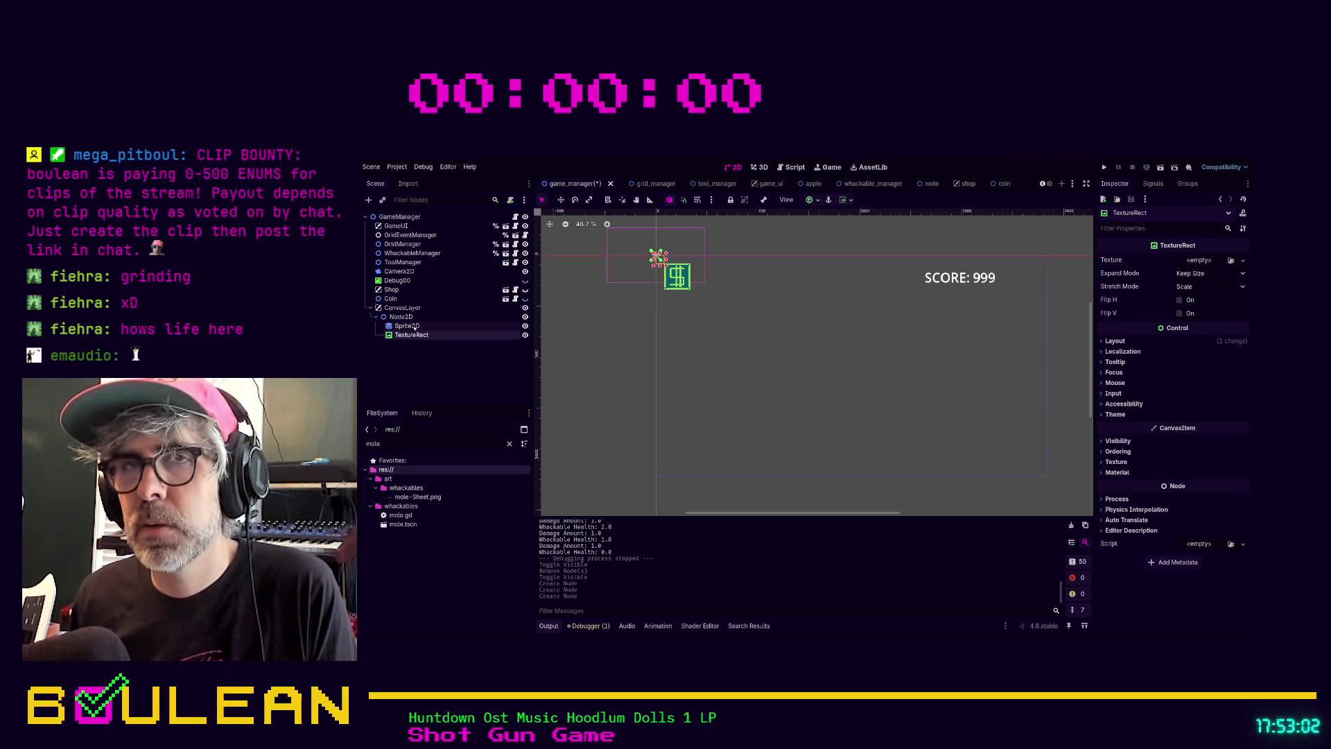
click(525, 326)
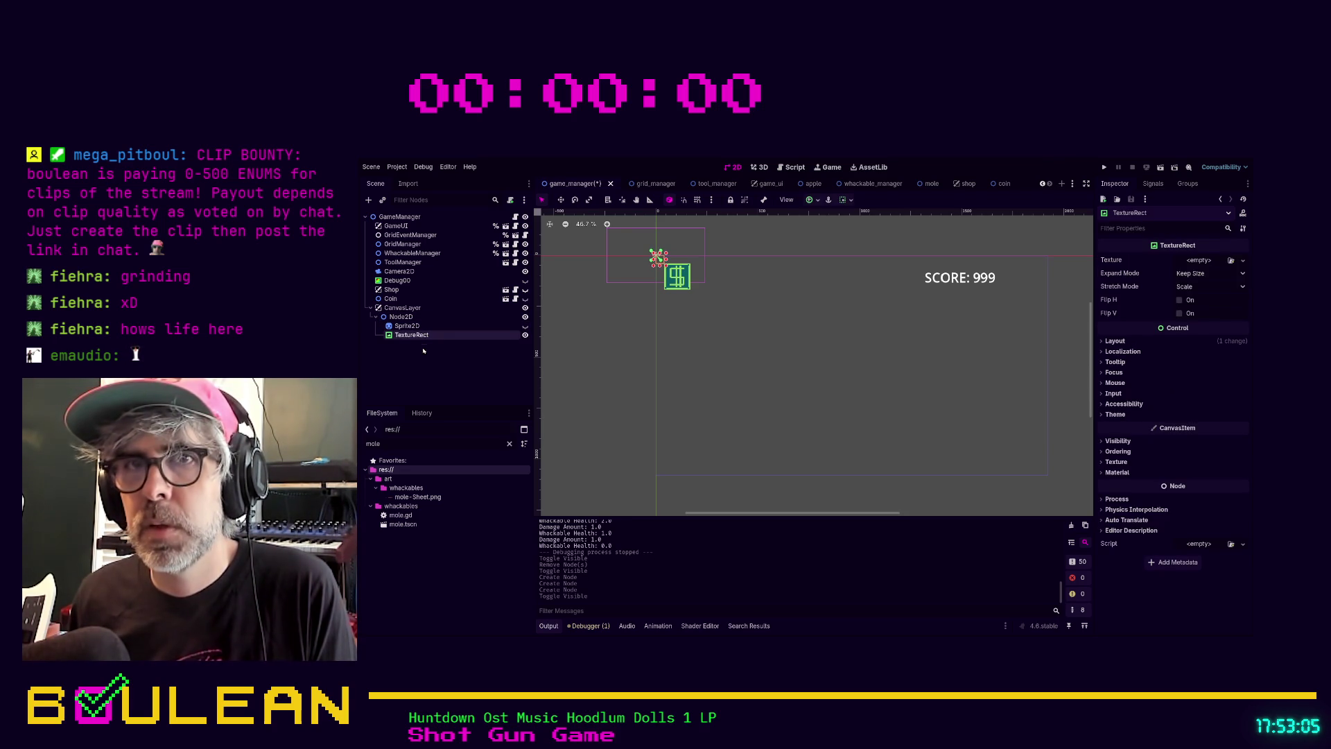
click(408, 444)
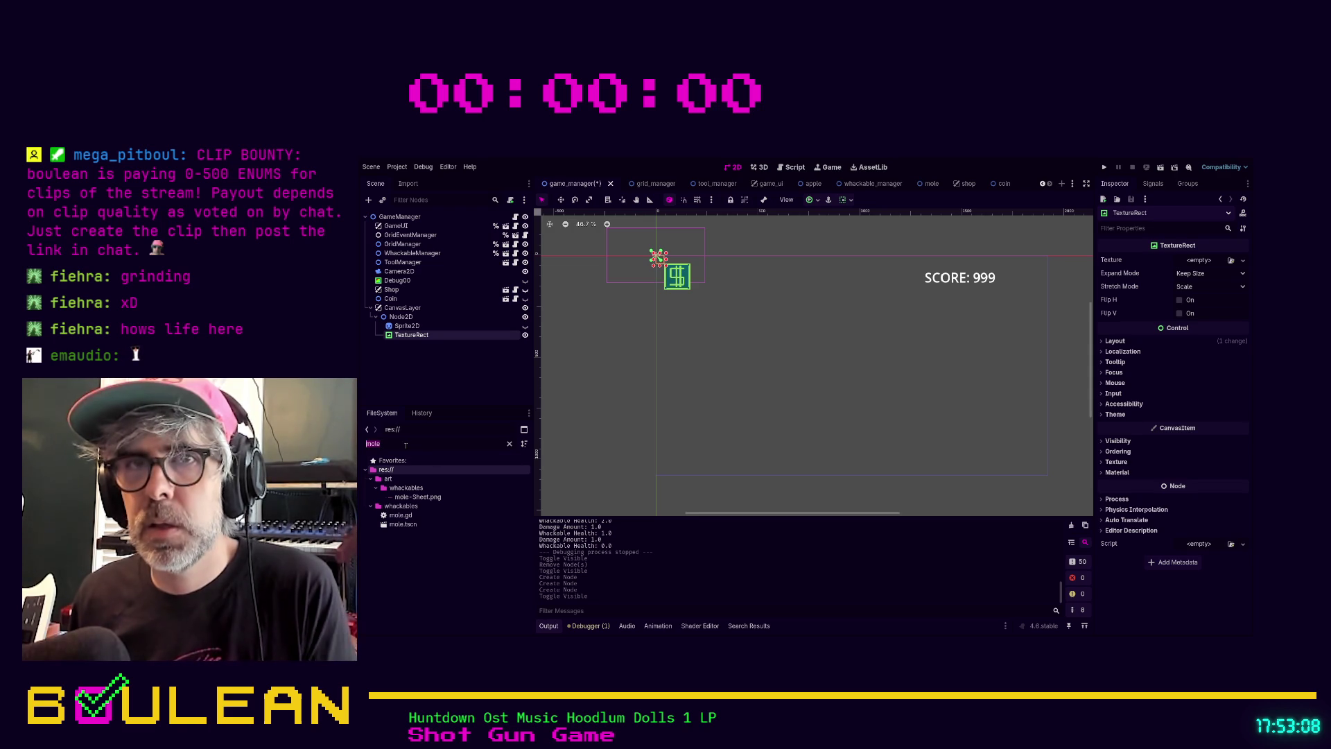
Open the art/whackables folder and clear the 'mole' filter so all project files show
click(400, 489)
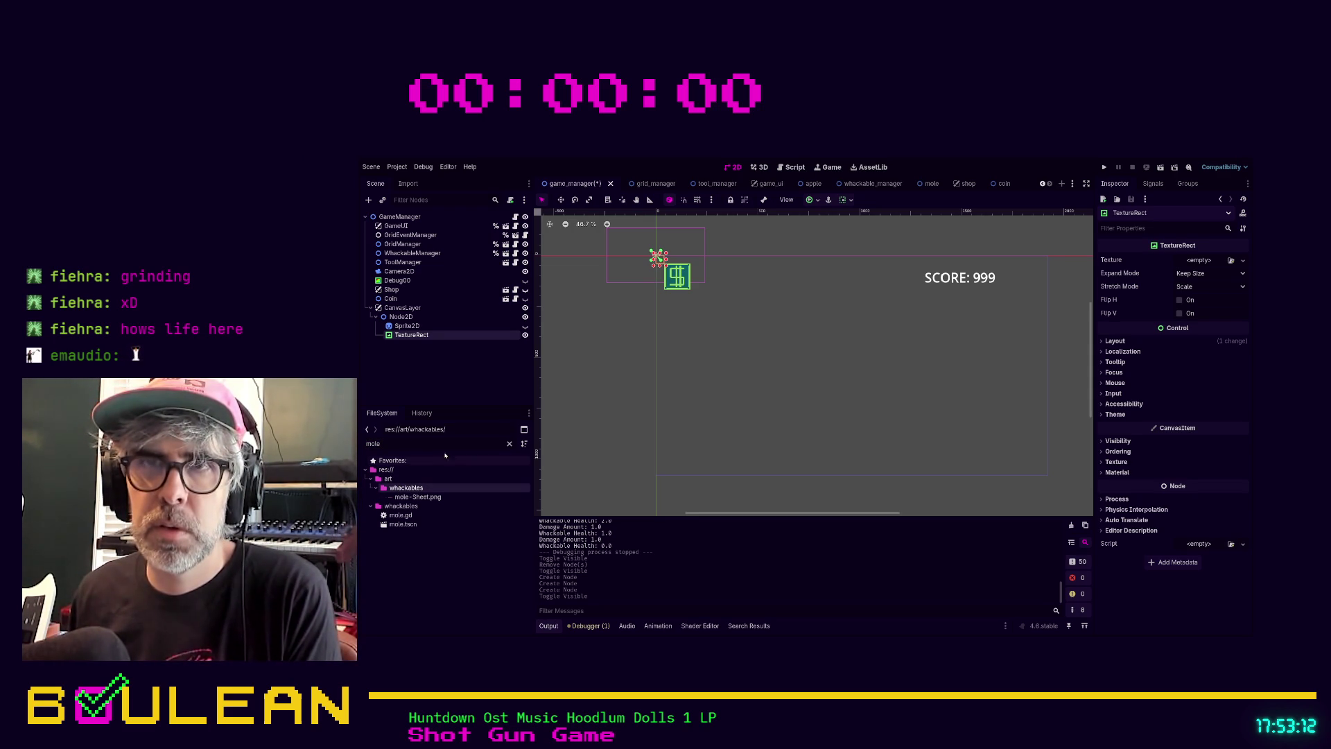
click(510, 445)
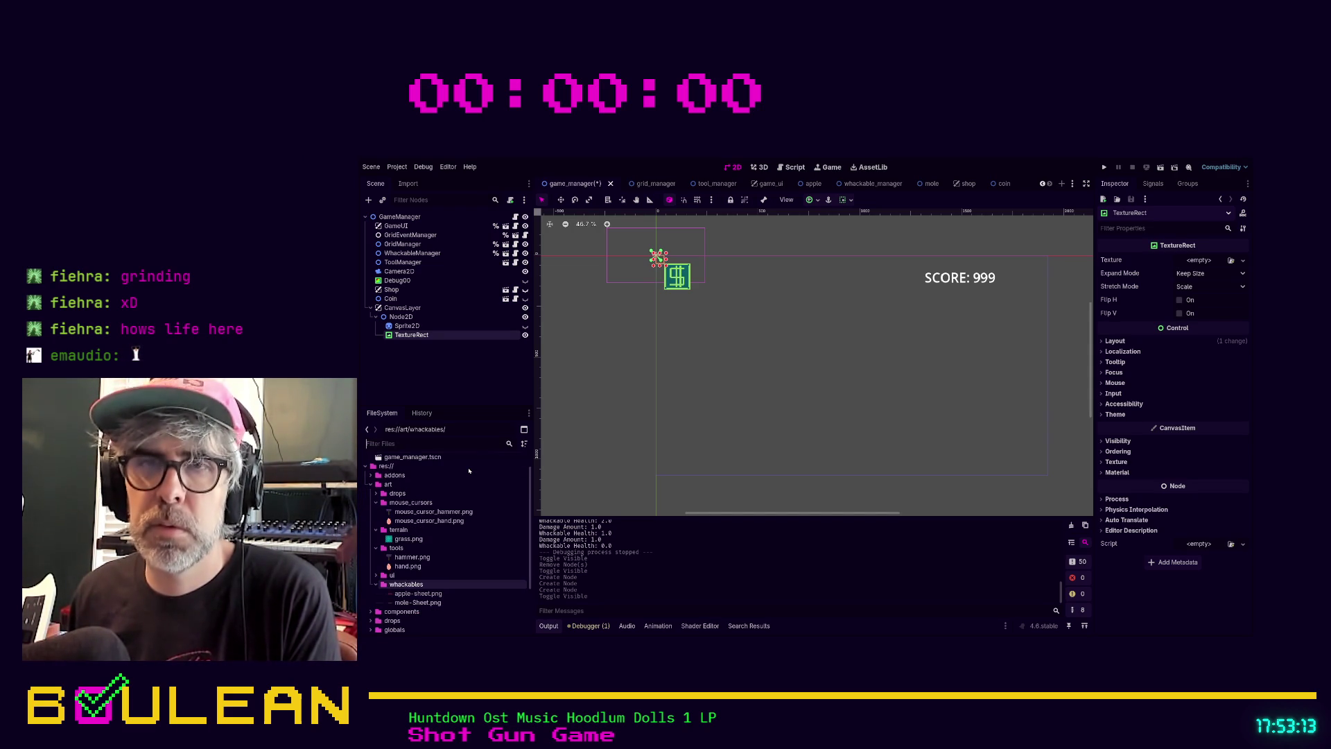
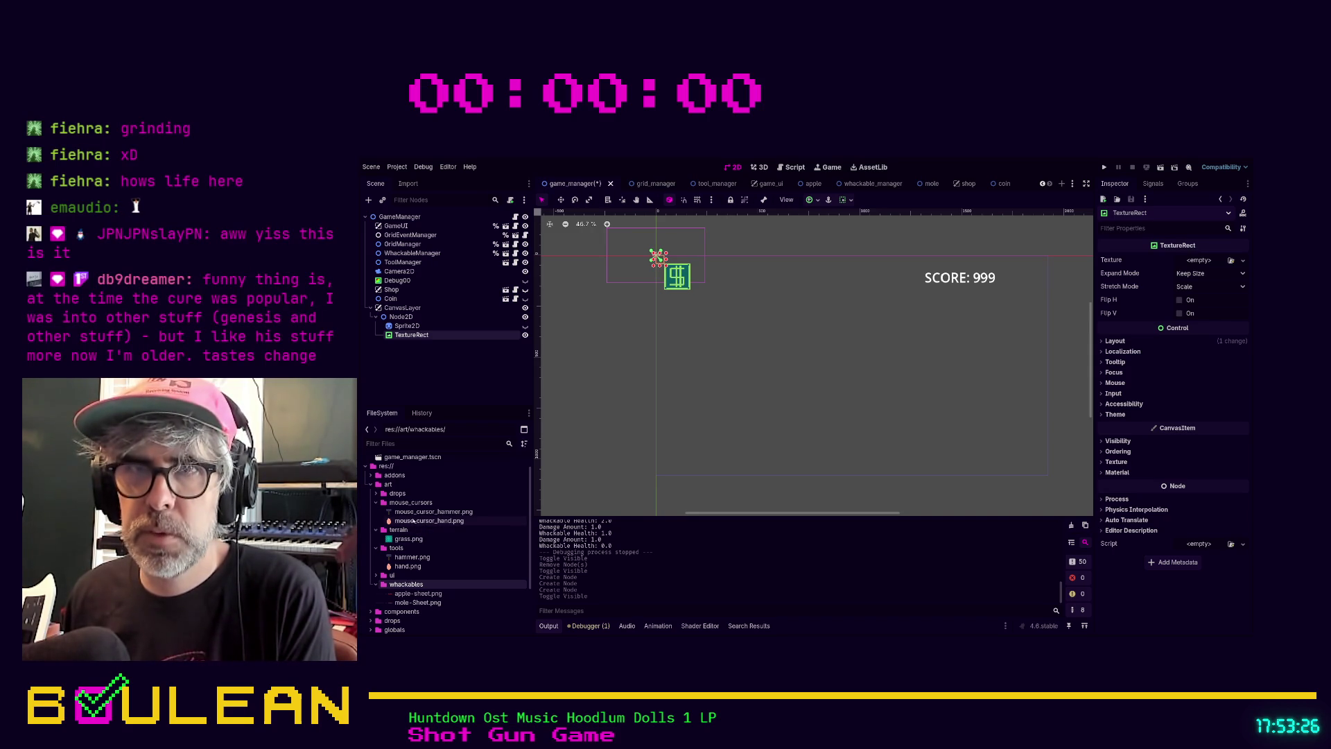
Assign apple-sheet.png as the TextureRect's texture
click(414, 594)
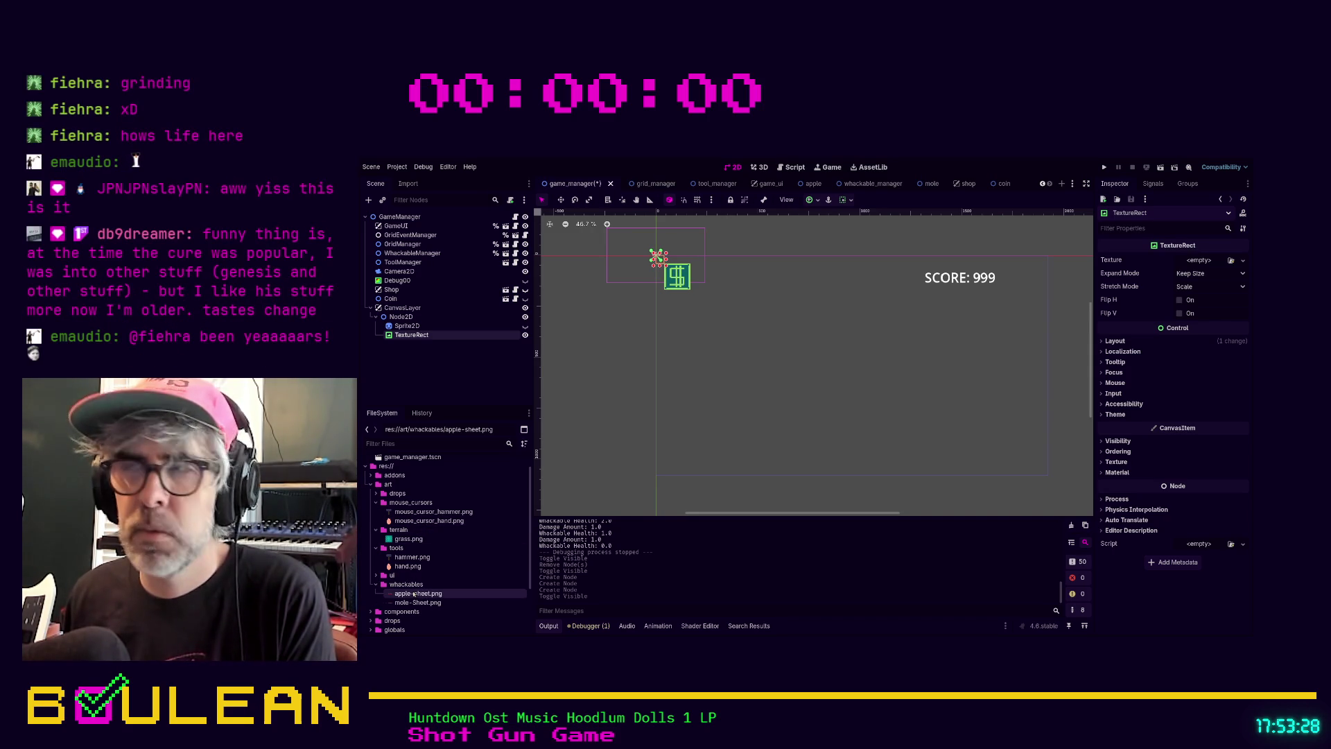
mouse_move(413, 594)
mouse_down()
mouse_move(862, 377)
mouse_move(1197, 265)
mouse_up()
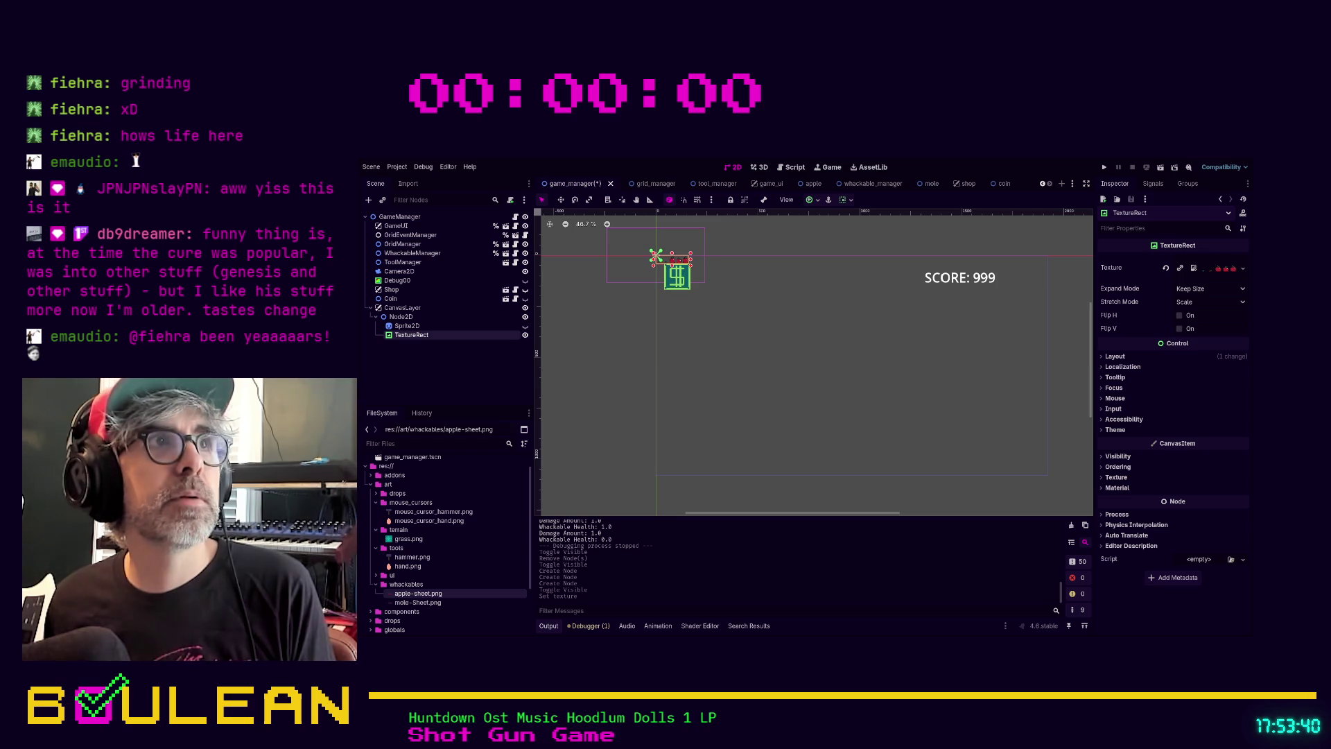
click(668, 271)
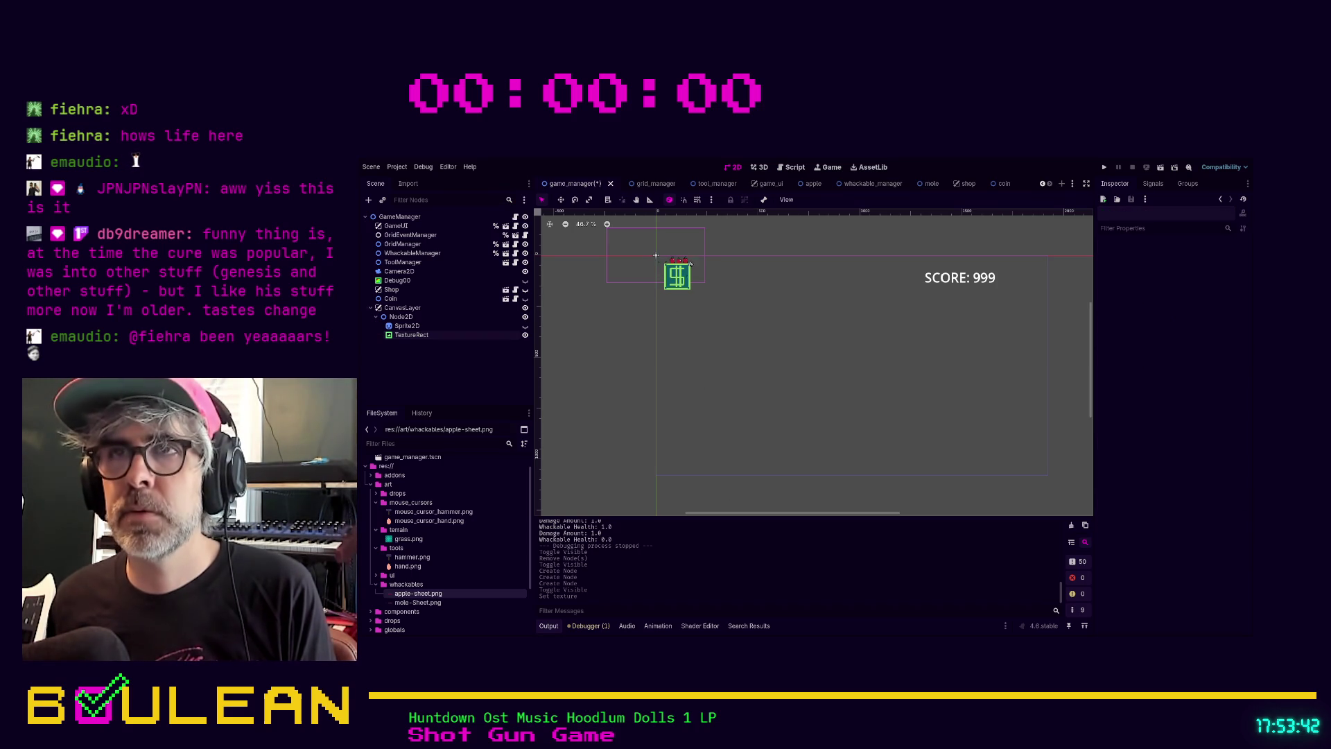
Move the apple TextureRect to (-132, 108) on the canvas and run the game to test it
click(672, 261)
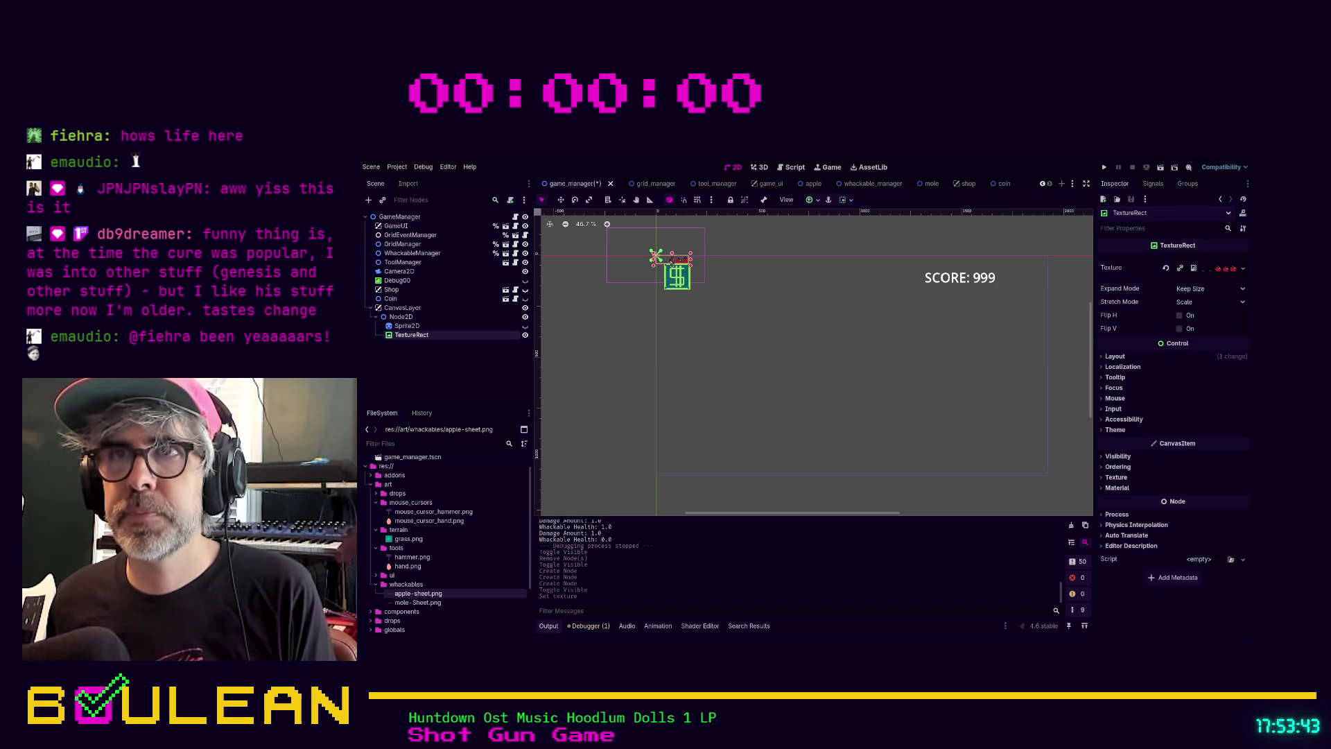
click(641, 269)
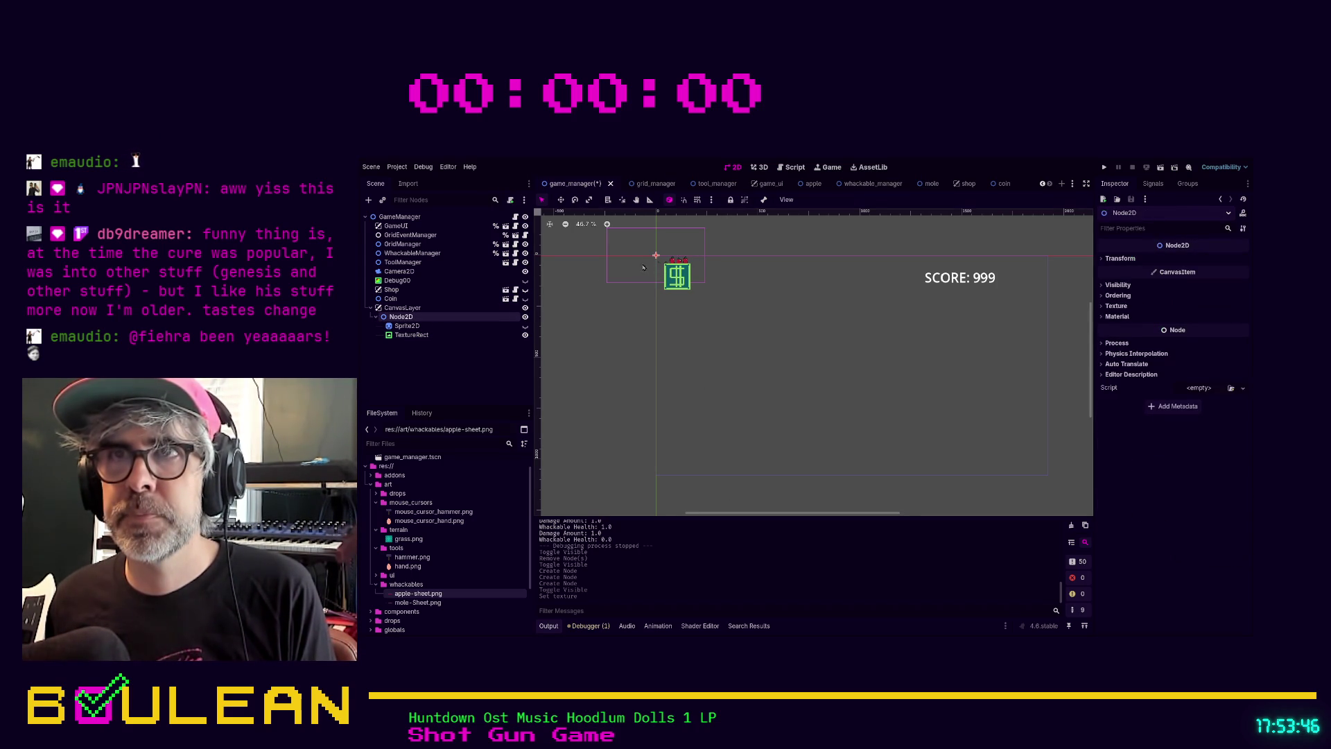
click(457, 334)
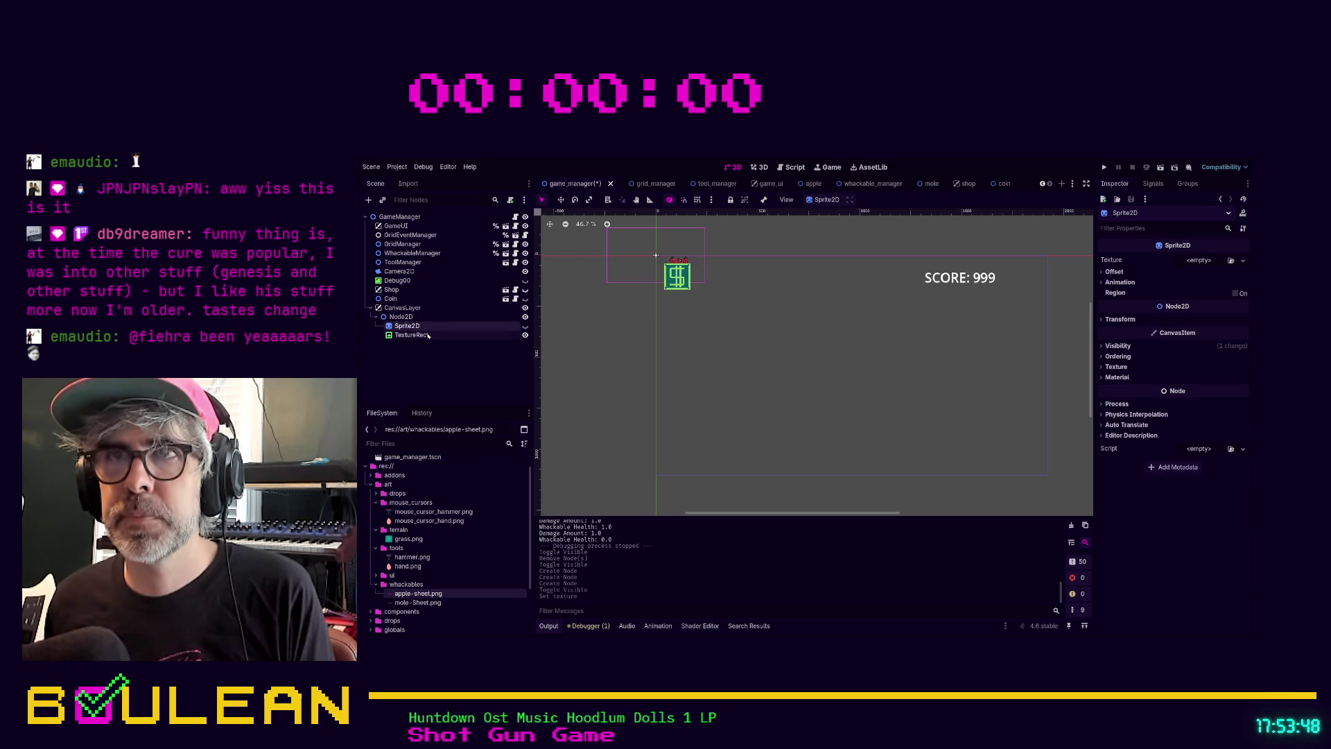
drag(670, 262, 637, 283)
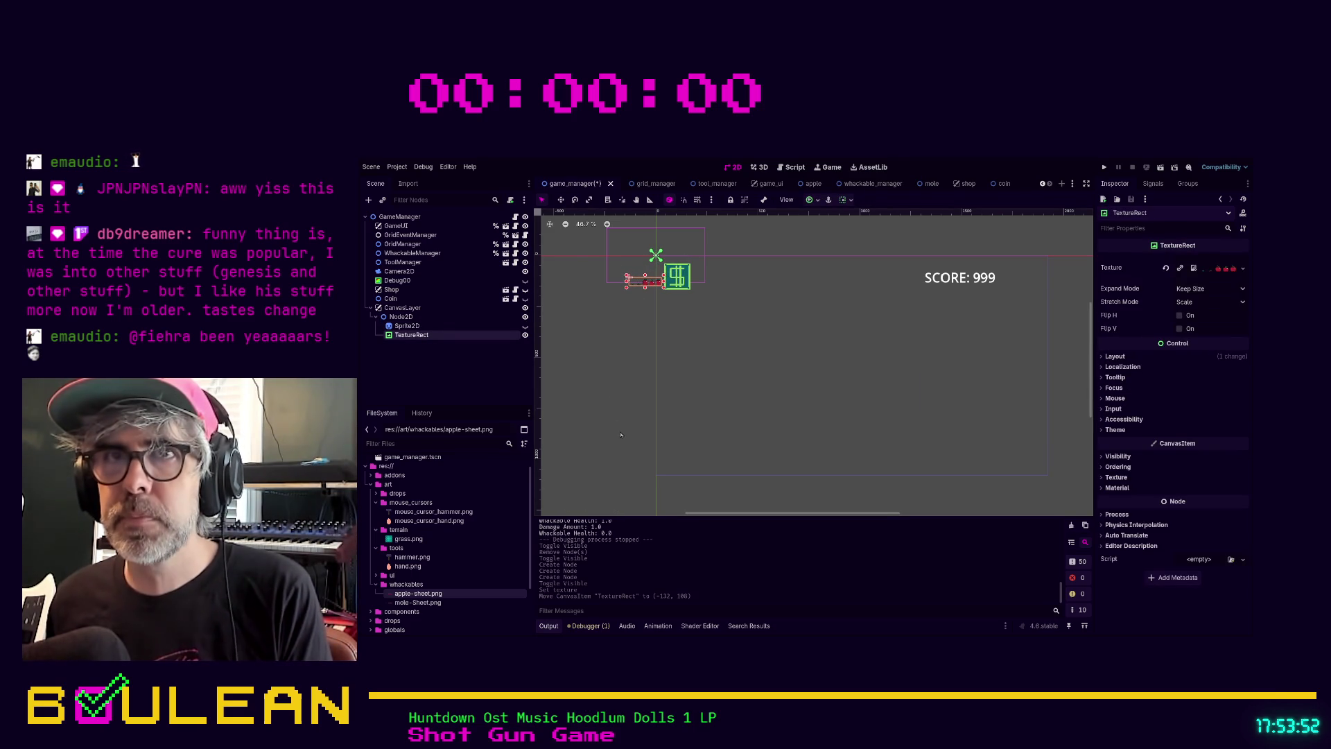
key(F5)
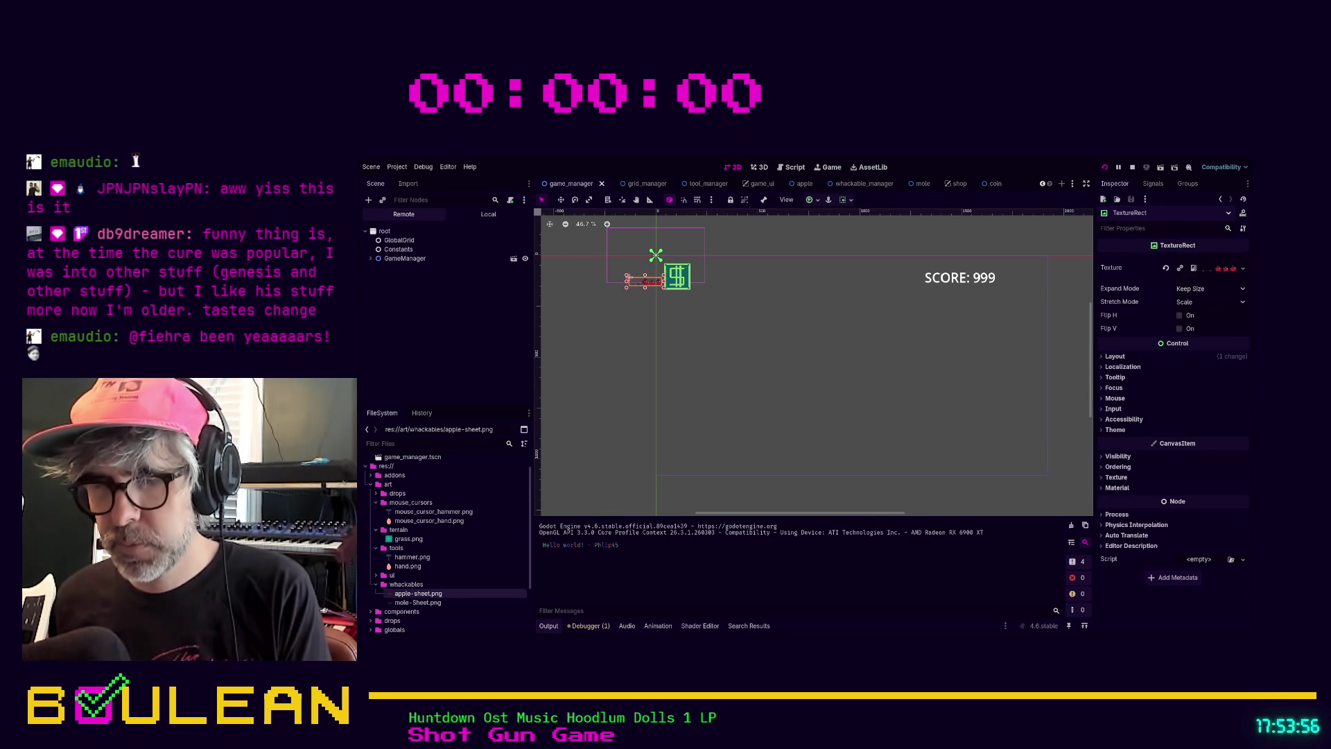
Drag the apple image down toward the canvas bottom, test-running the game after each move
key(F8)
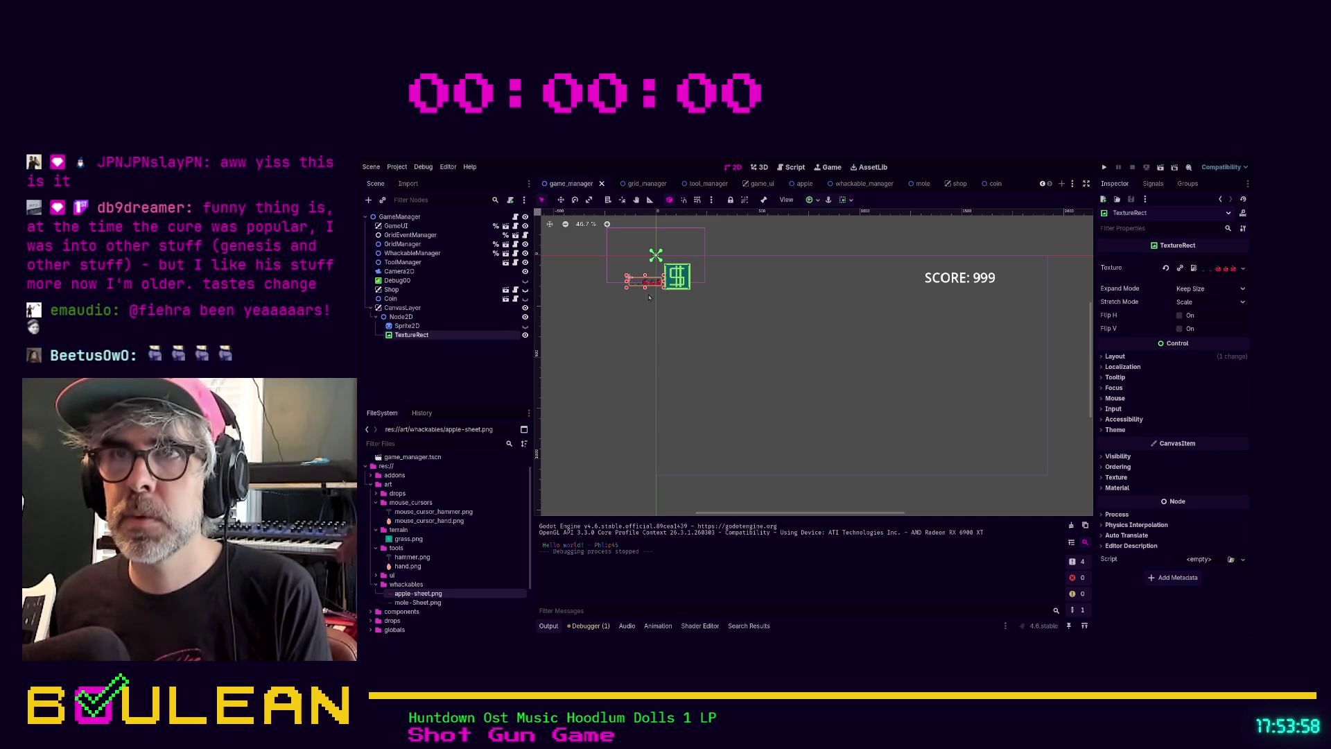
mouse_move(636, 285)
mouse_down()
mouse_move(674, 297)
mouse_move(702, 328)
mouse_up()
key(F5)
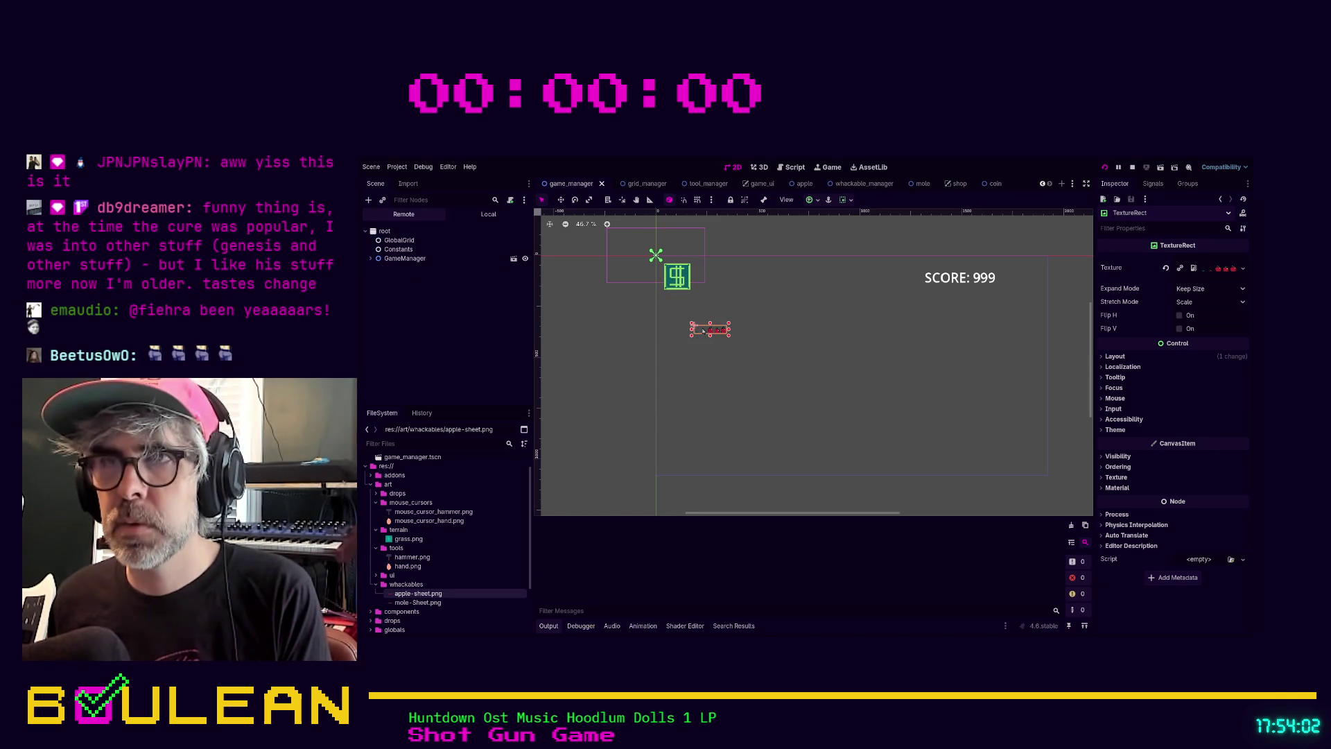
key(F8)
drag(702, 329, 762, 471)
key(F5)
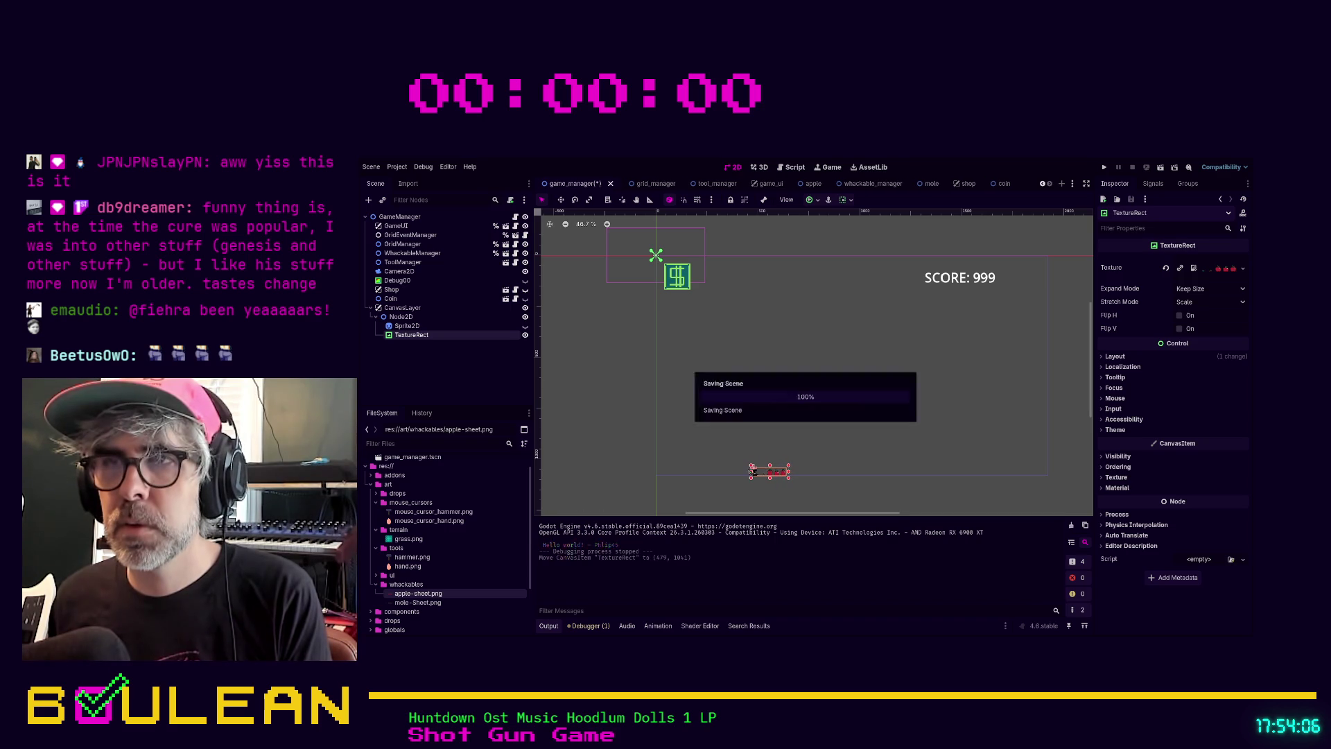
key(F8)
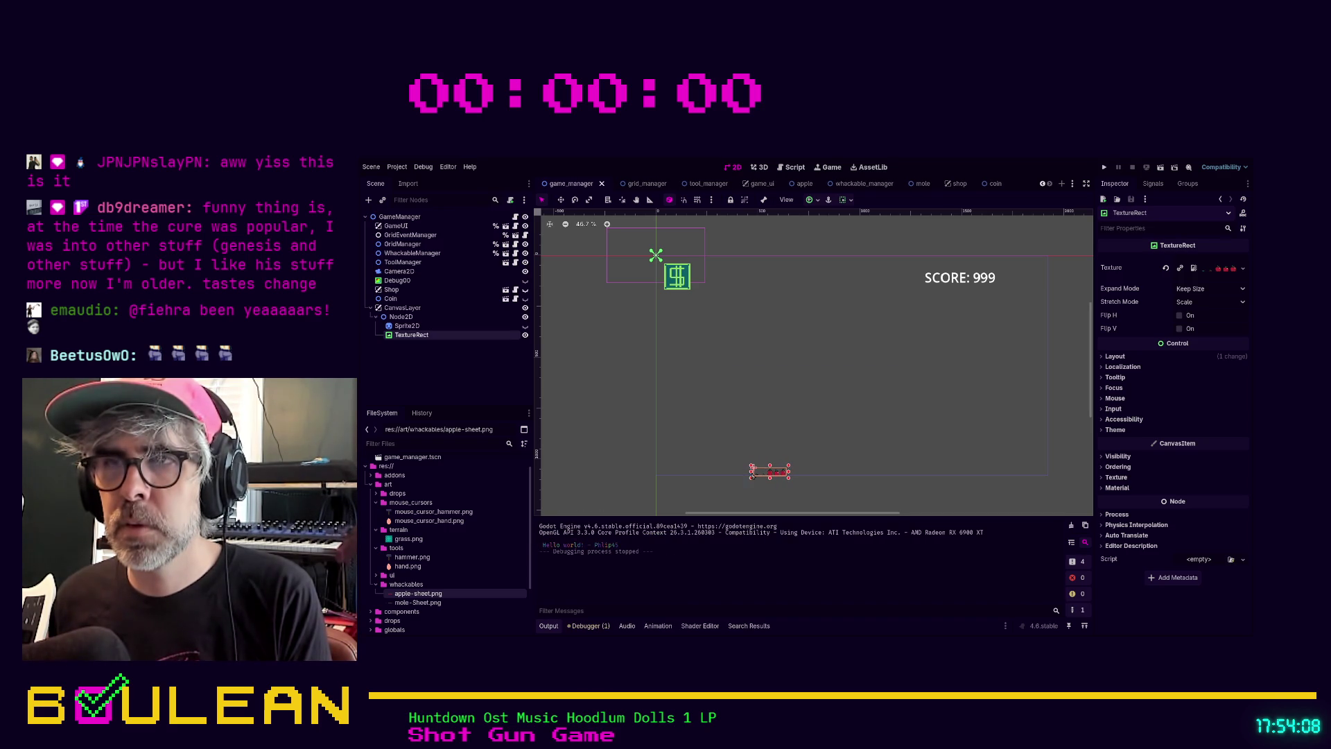
drag(764, 468, 773, 468)
key(F5)
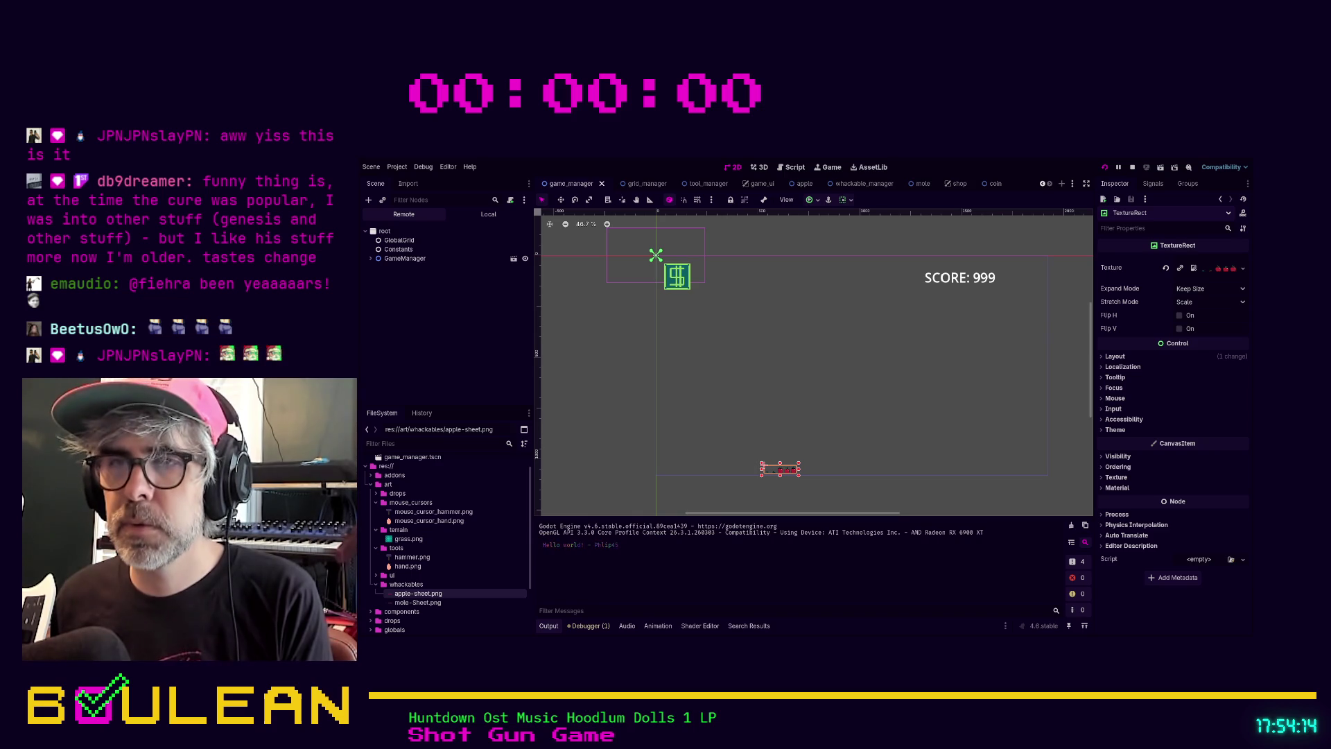
key(F8)
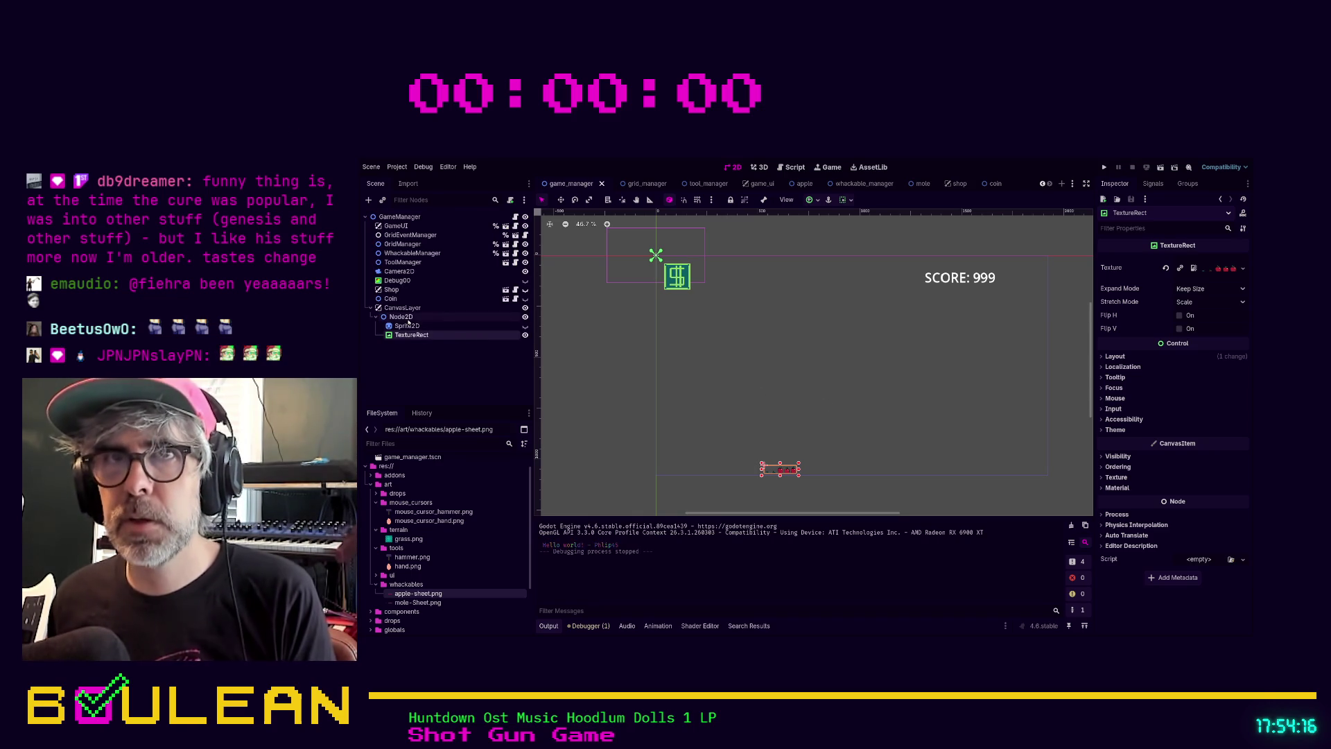
Select the Node2D and go to the project's root folder in the FileSystem dock
click(402, 317)
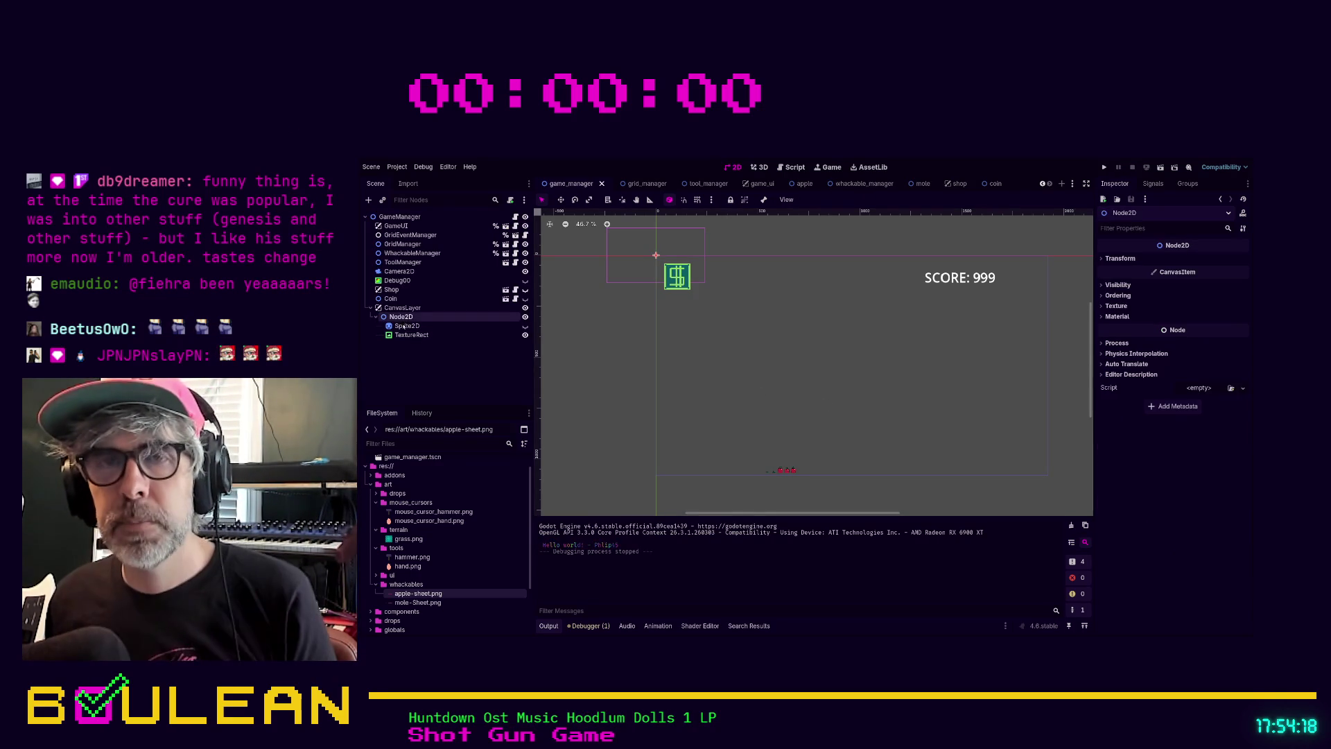
click(391, 443)
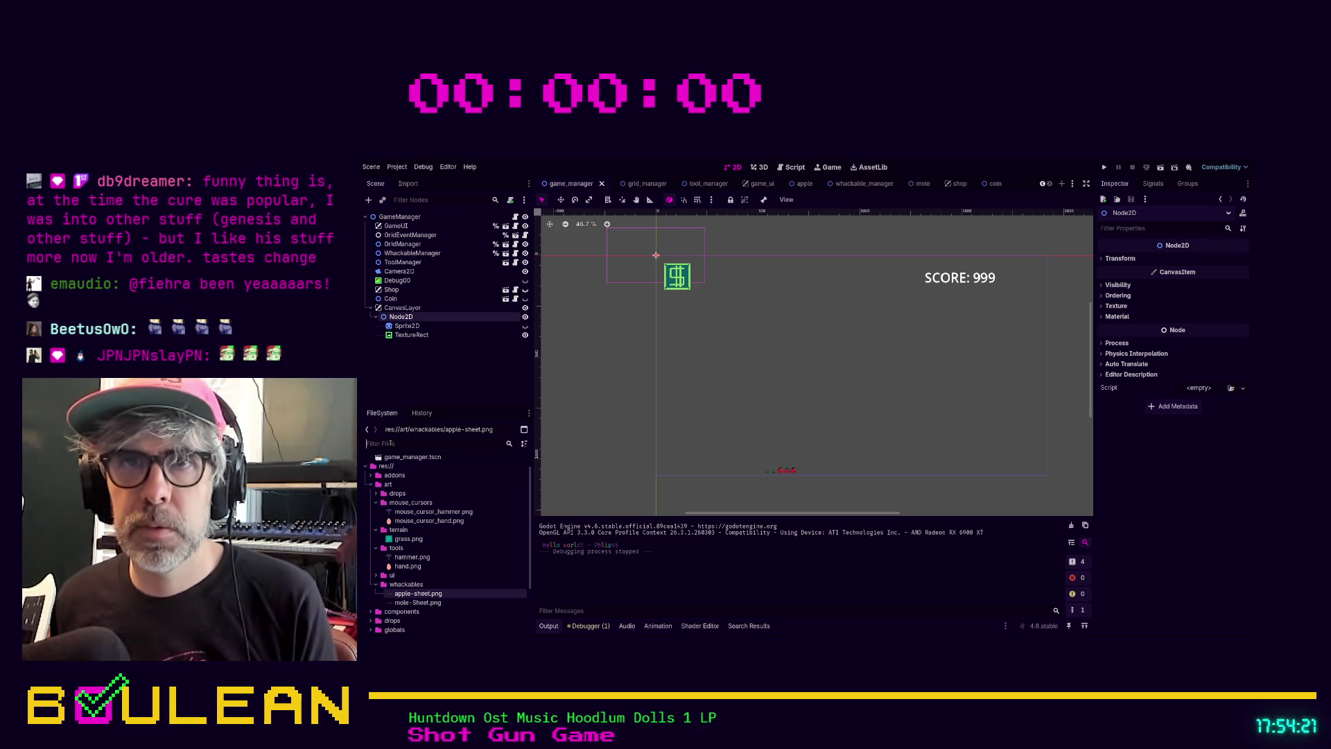
scroll(416, 548, up, 1)
click(379, 489)
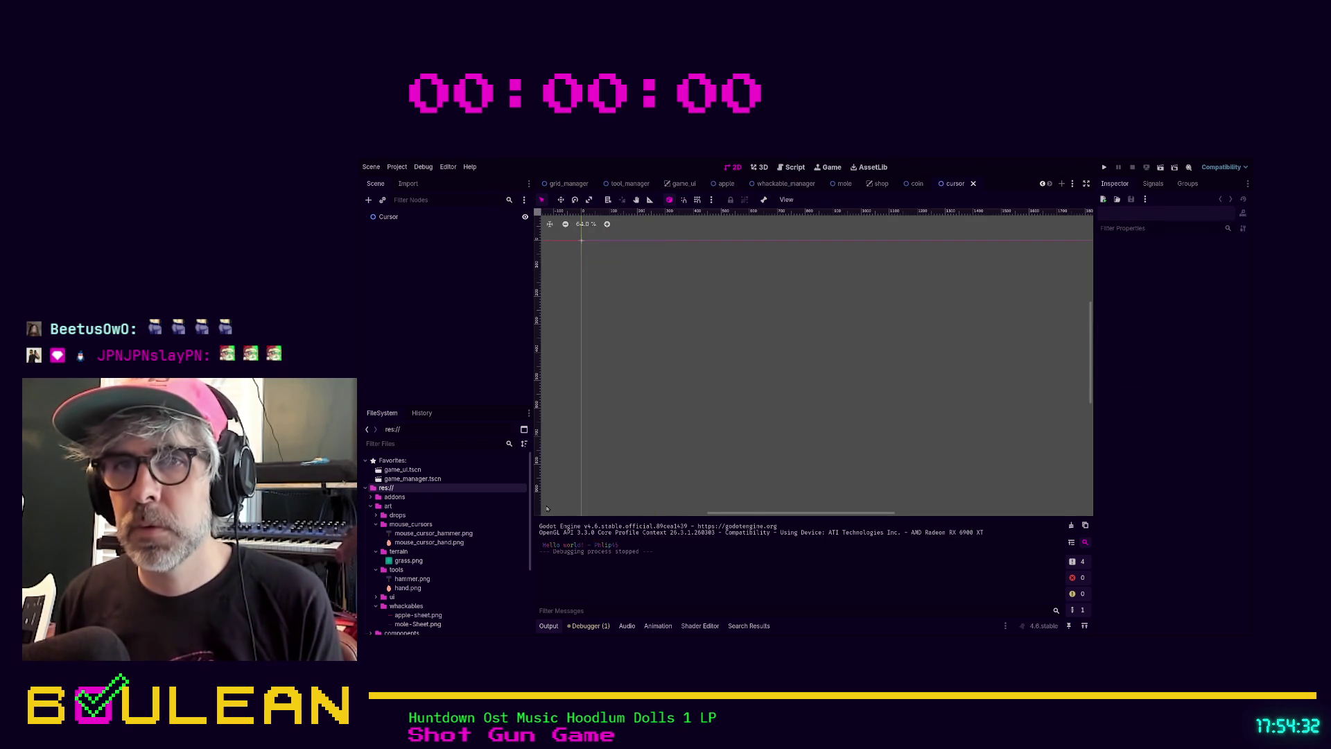
Select the Cursor root node to inspect its Node2D properties
click(390, 218)
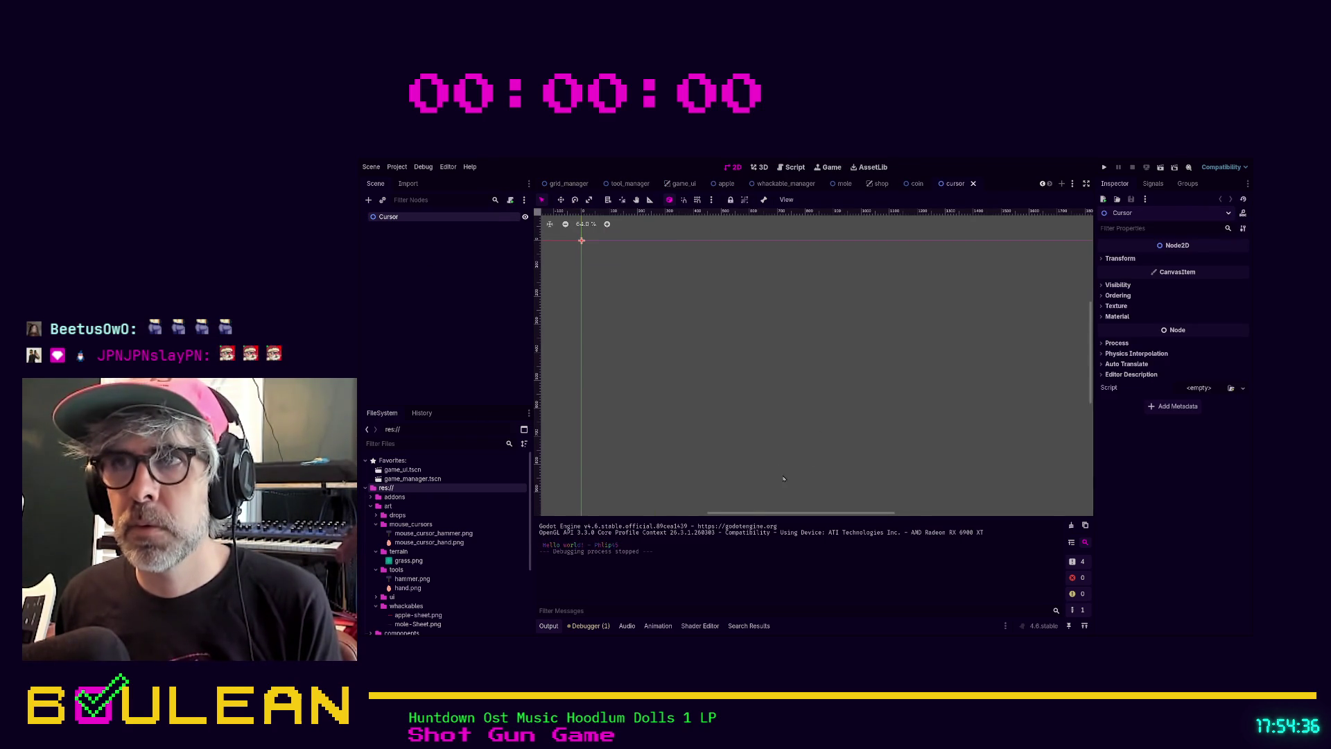
Add 'class_name Cursor' above 'extends Node2D' in cursor.gd and save the script
key(Return)
key(Up)
text(class_n)
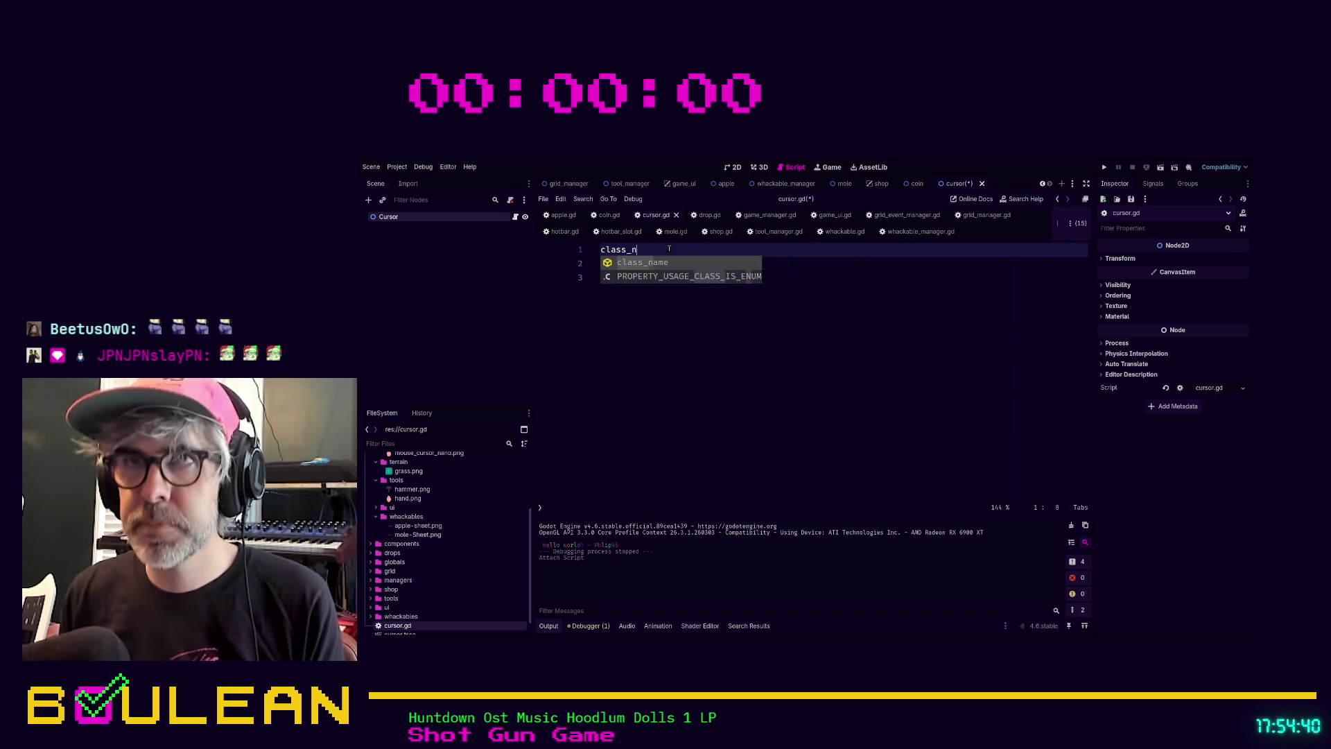
text(ame Cursor)
key(Down)
key(Down)
key(Return)
key(ctrl+s)
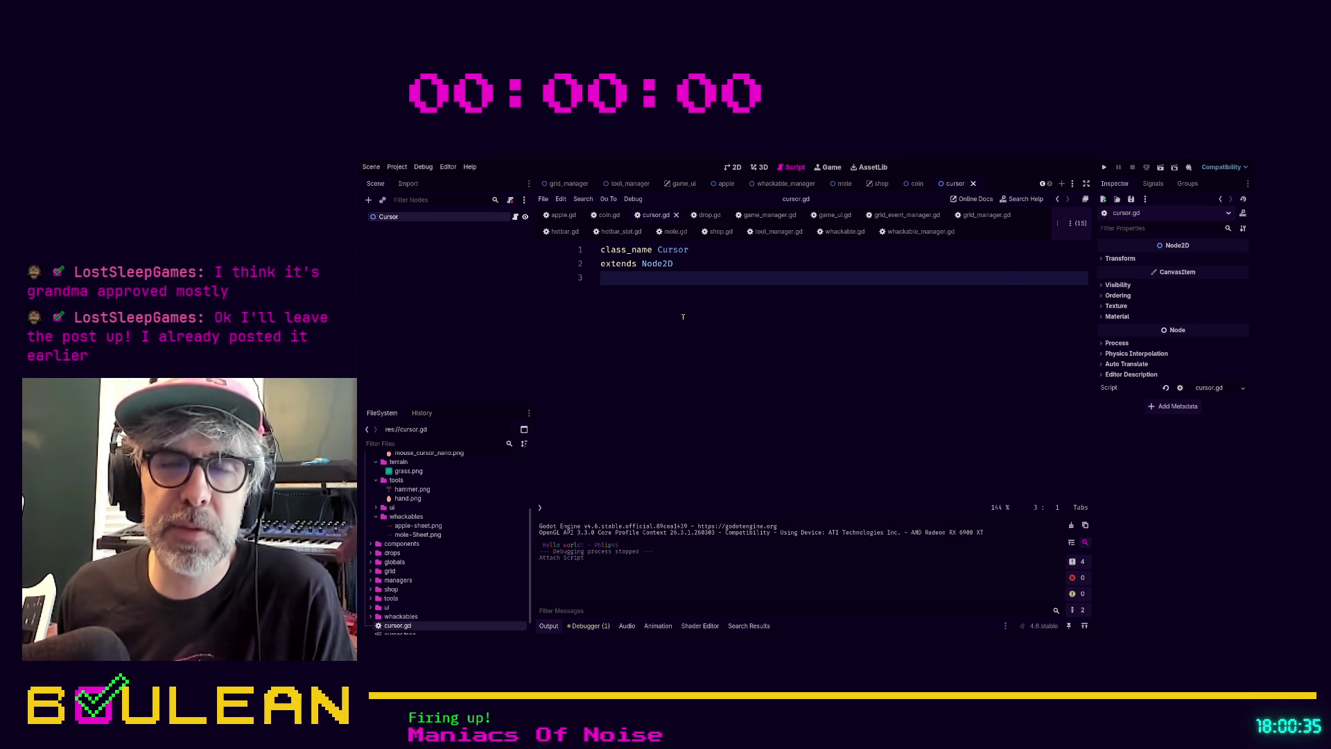
Add a blank line to cursor.gd, then add an AnimatedSprite2D child under the Cursor node
key(Return)
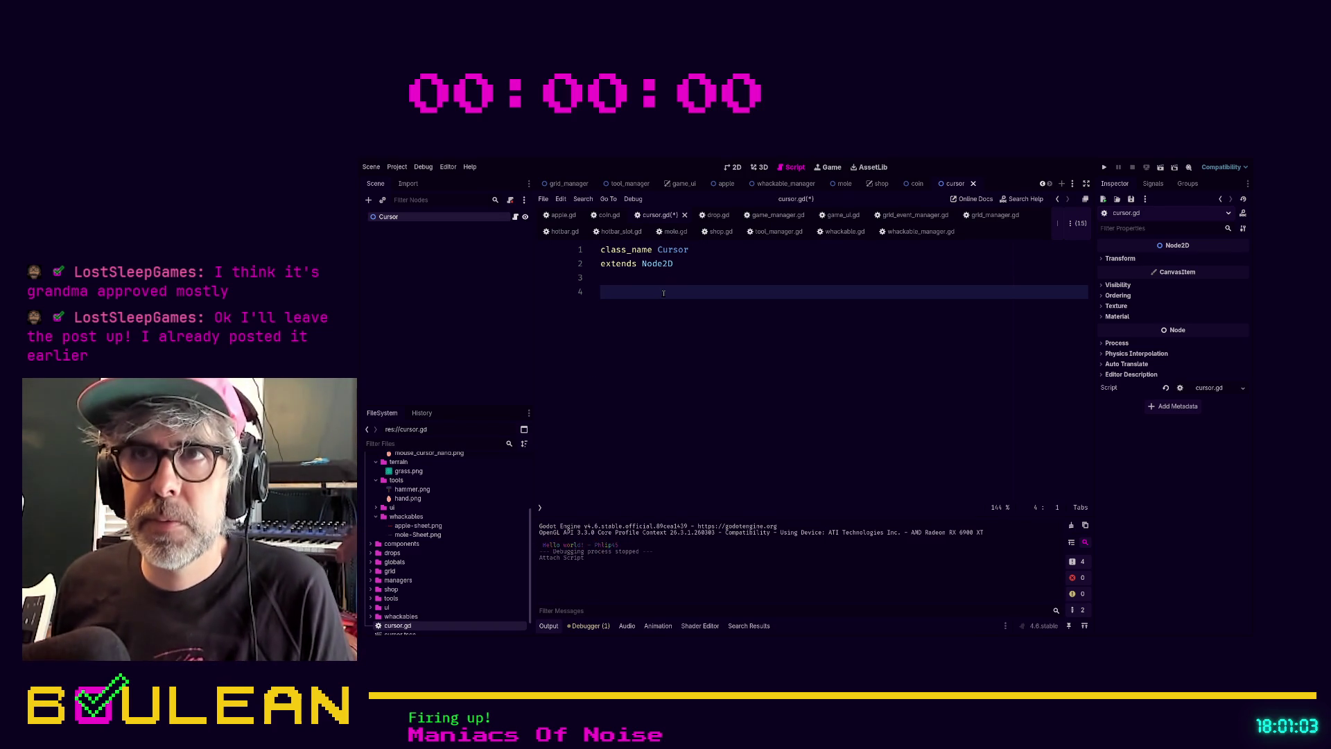
click(420, 217)
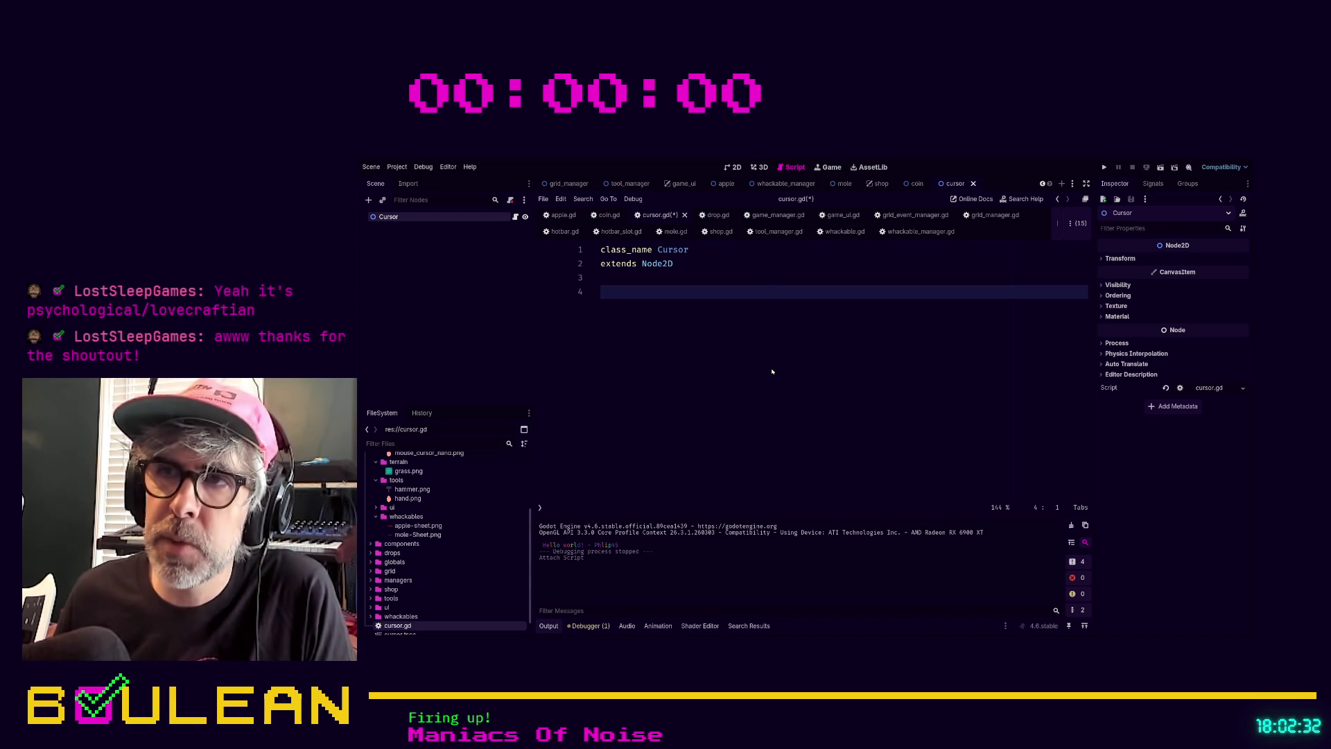
key(ctrl+a)
text(animatedsprite2d)
key(Return)
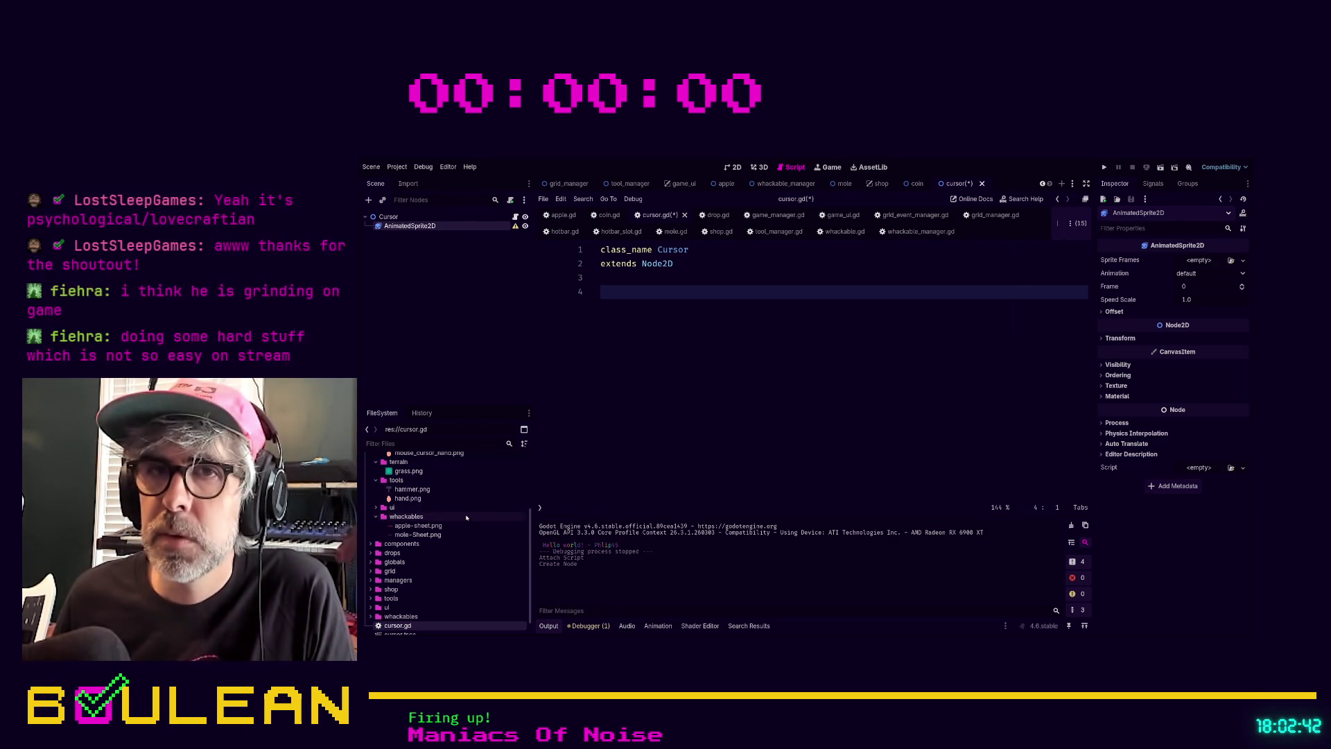
Give the AnimatedSprite2D a new SpriteFrames resource and open it for editing
scroll(467, 518, up, 3)
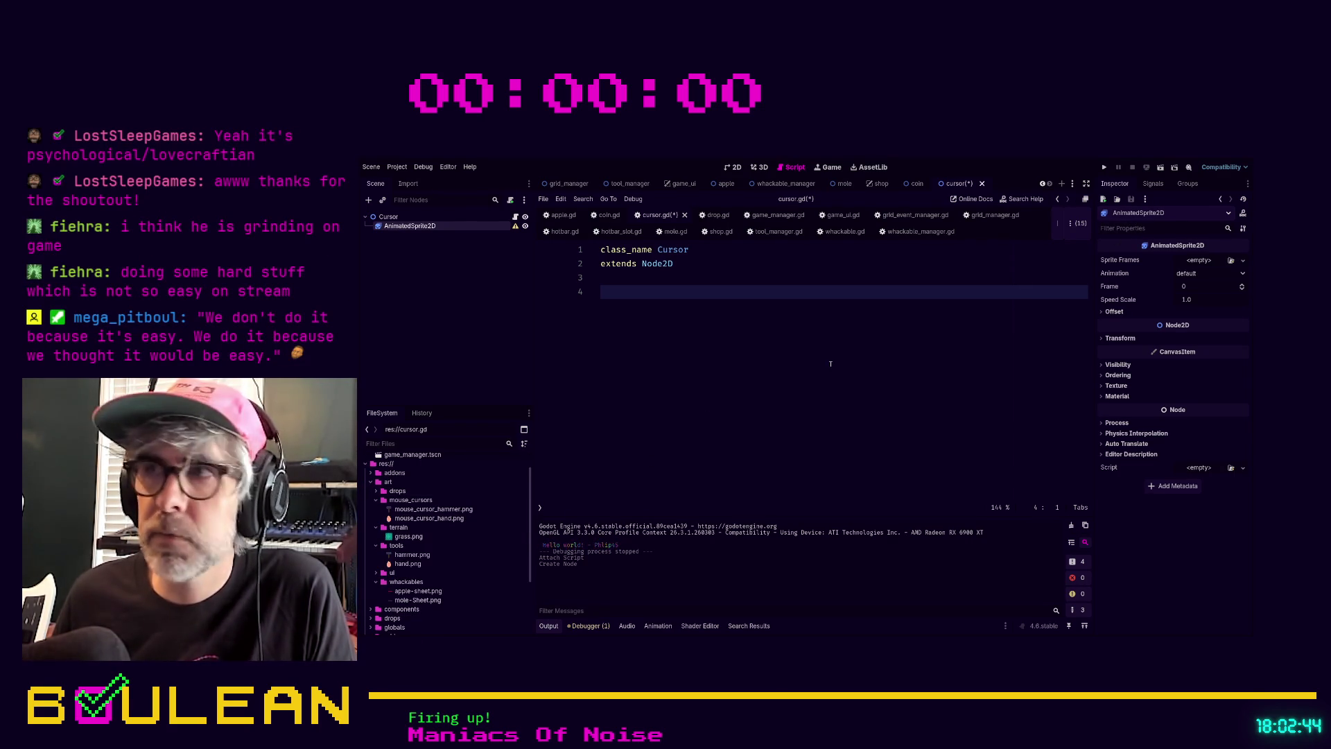
click(1200, 260)
click(1206, 272)
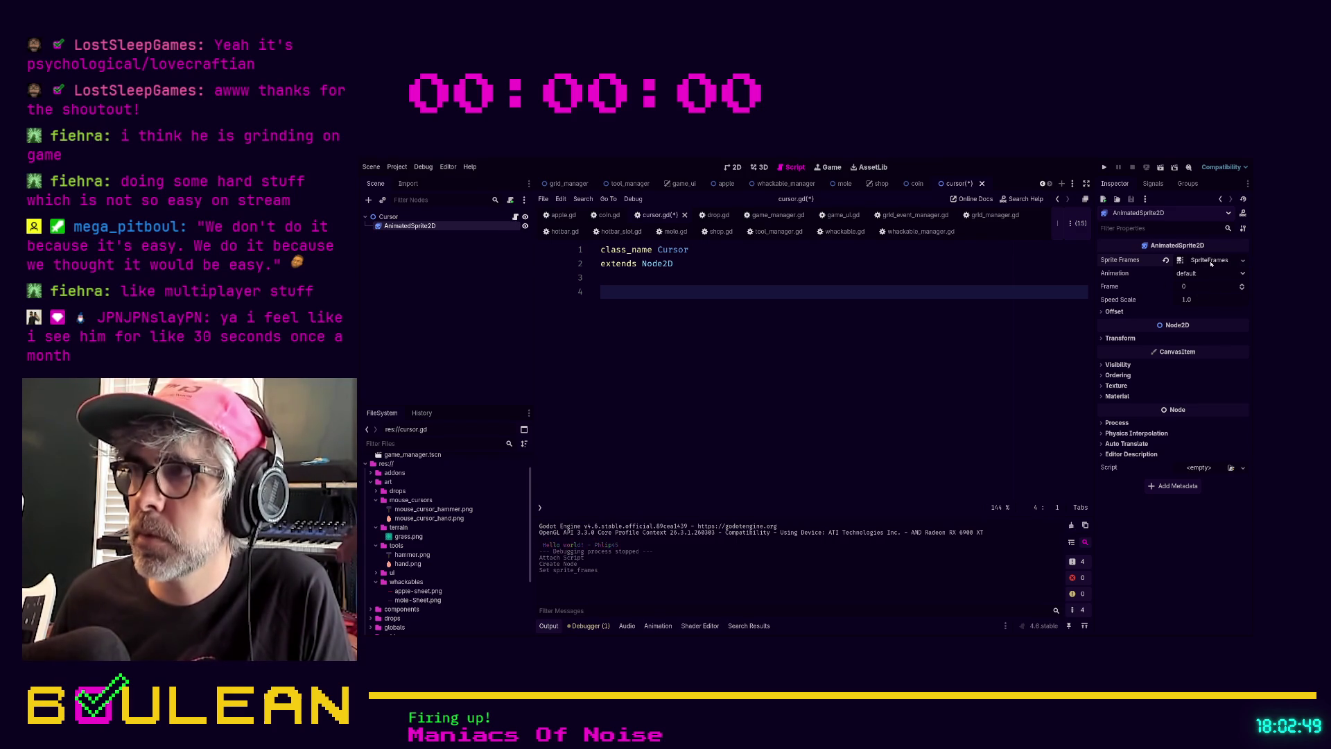
click(1204, 260)
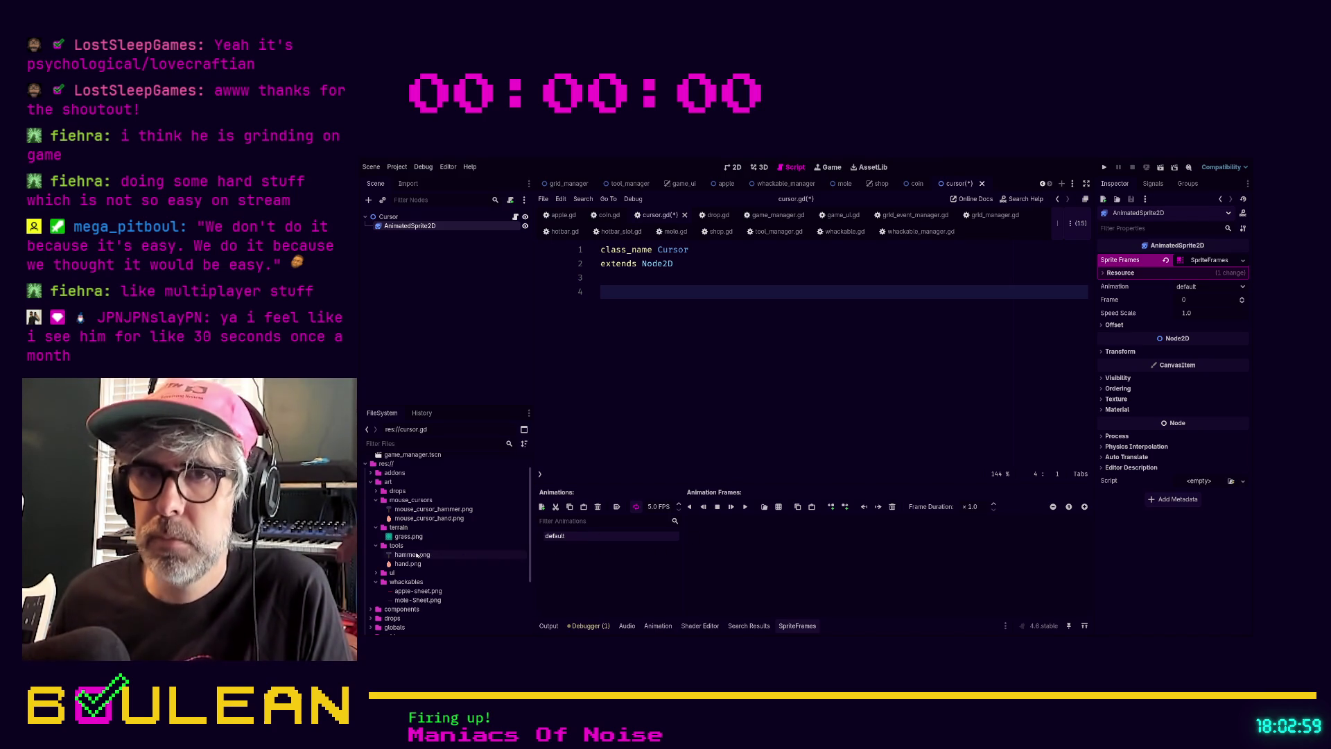
Add hand.png as the default animation's first frame and save
mouse_move(408, 563)
mouse_down()
mouse_move(728, 559)
mouse_move(728, 543)
mouse_up()
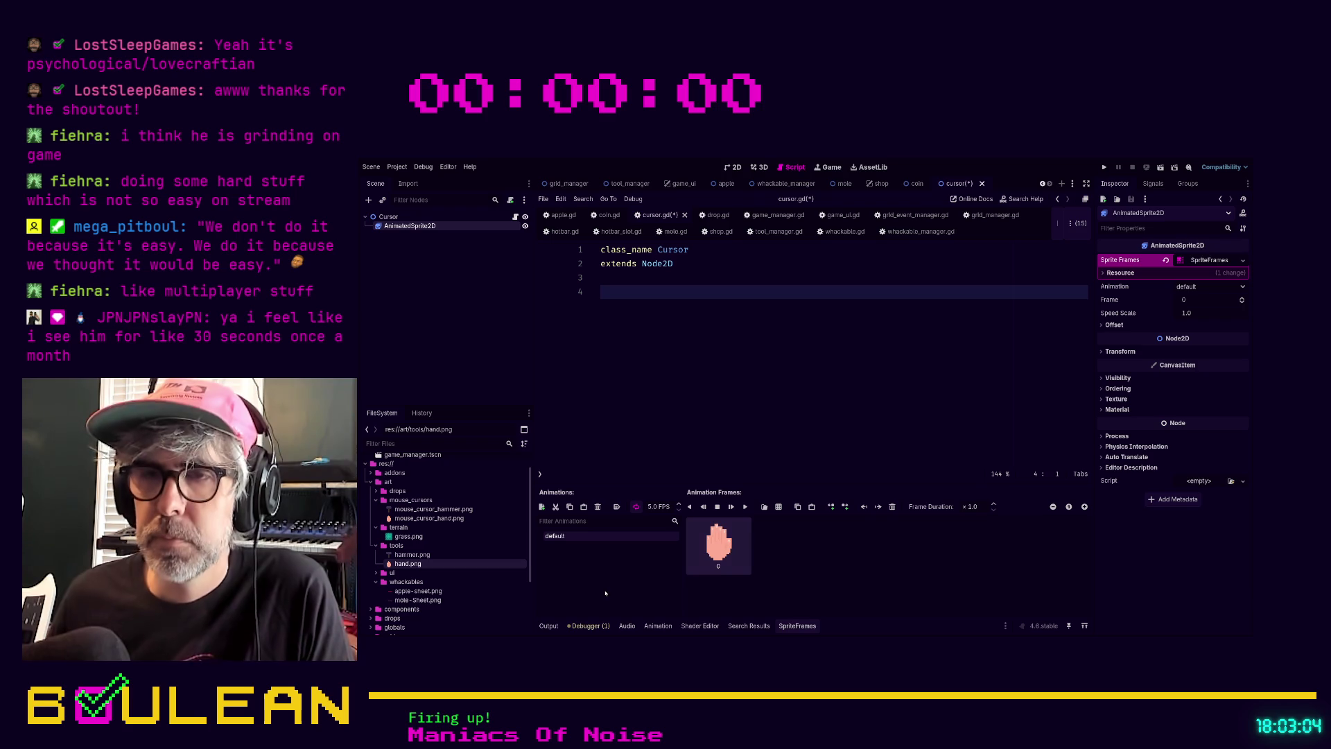
click(492, 330)
key(ctrl+s)
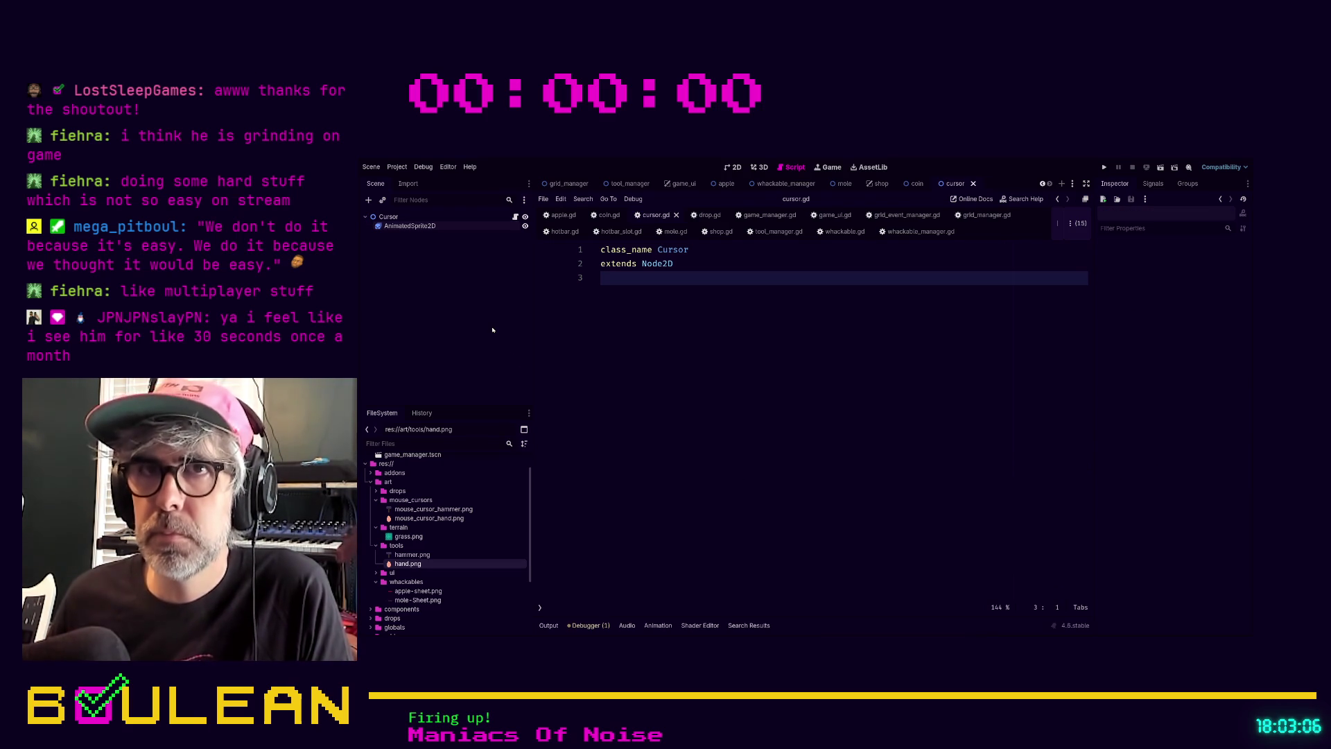
Show the cursor scene in the 2D view, then run the project and stop it
click(731, 168)
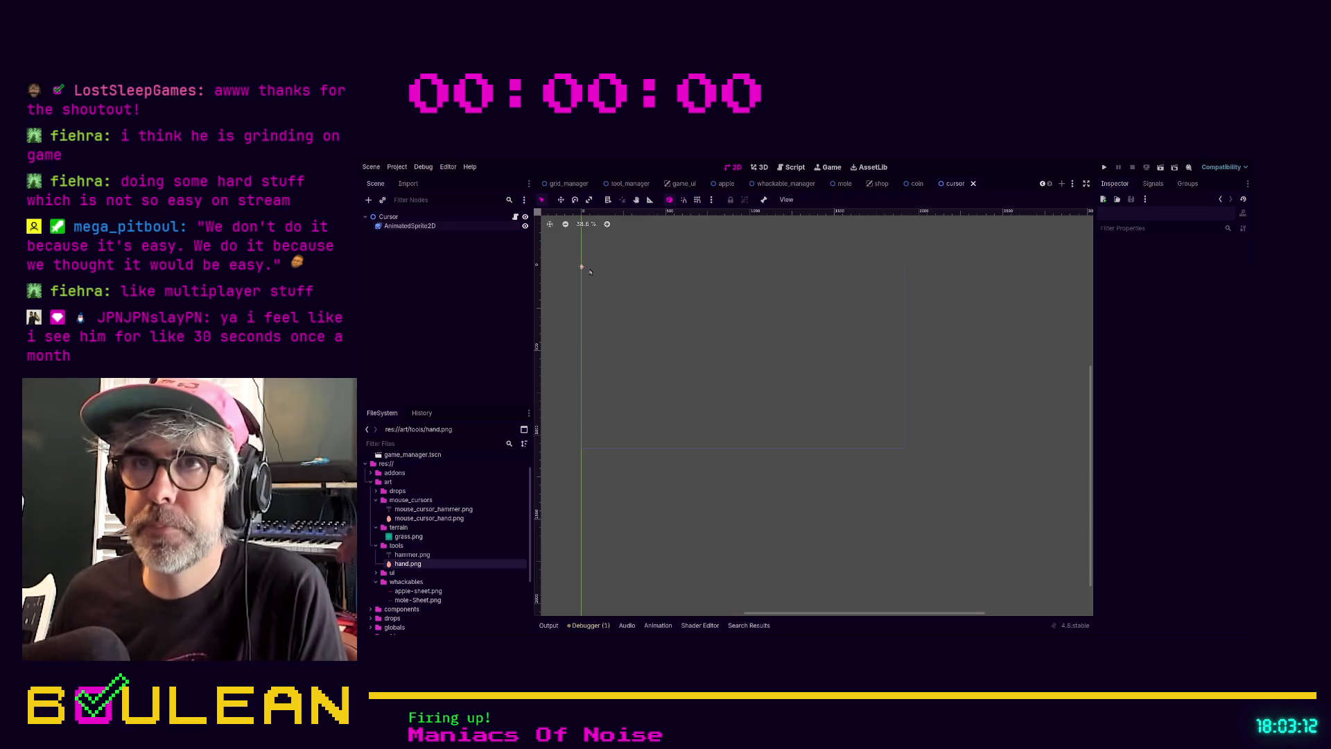
scroll(574, 302, up, 5)
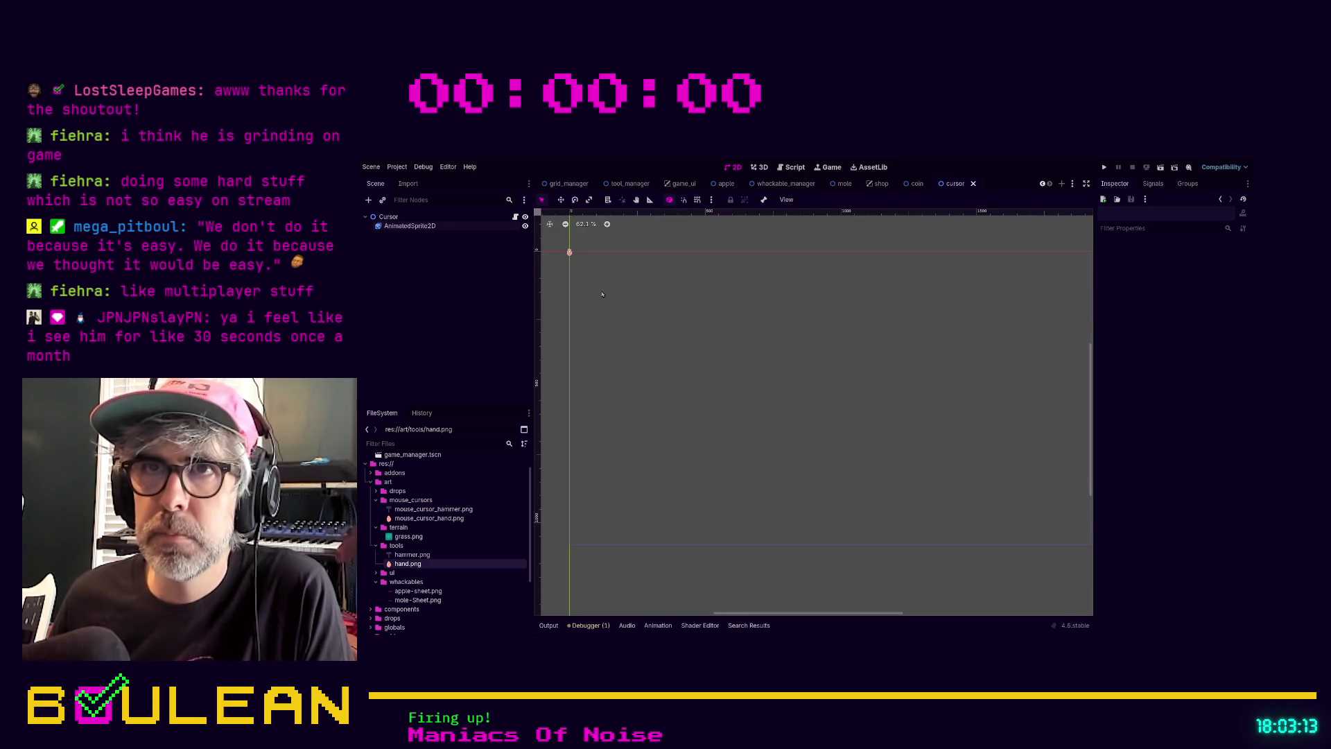
key(F5)
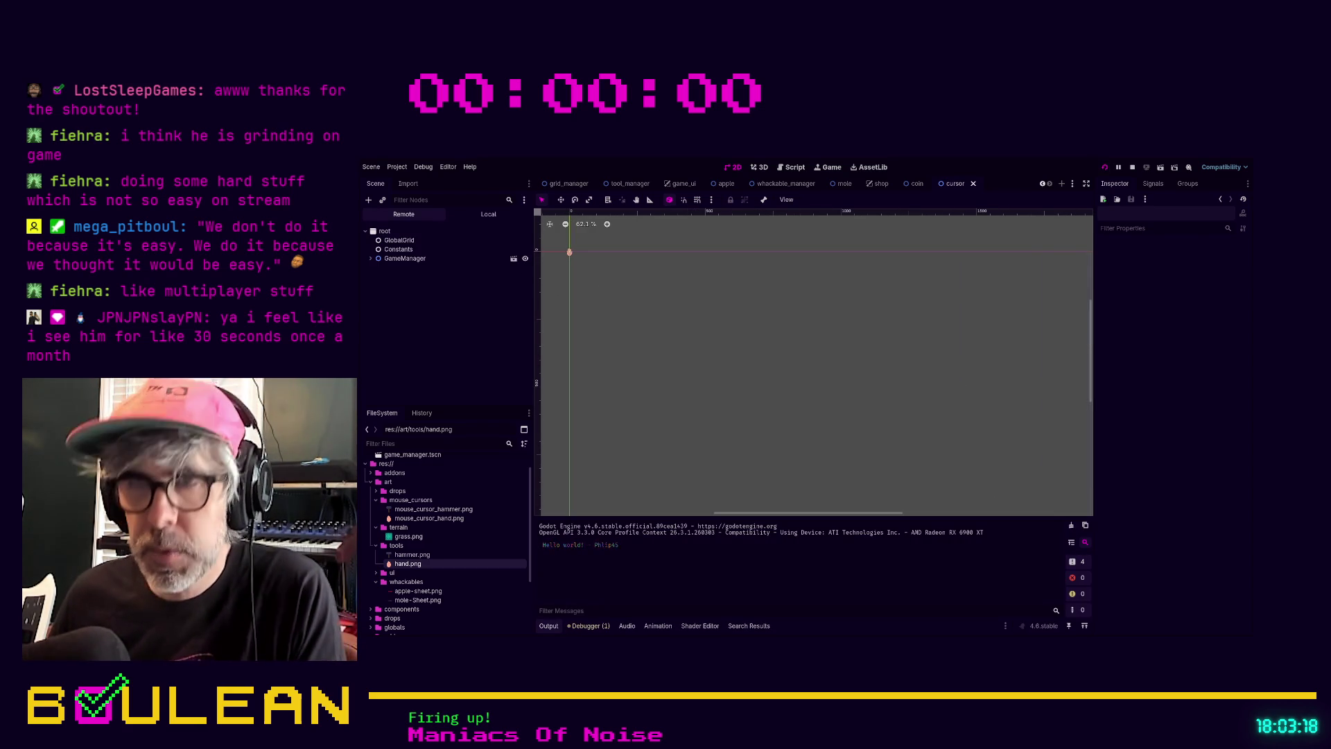
key(F8)
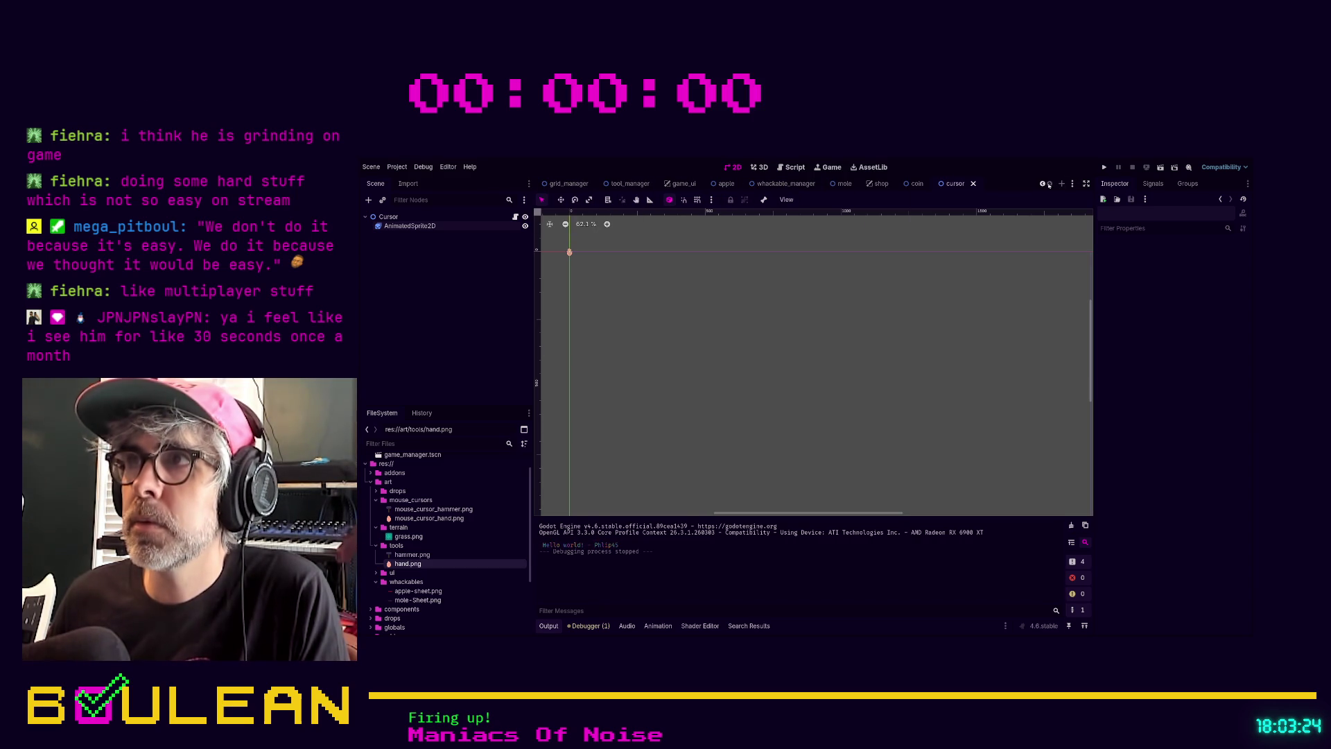
scroll(1042, 185, up, 3)
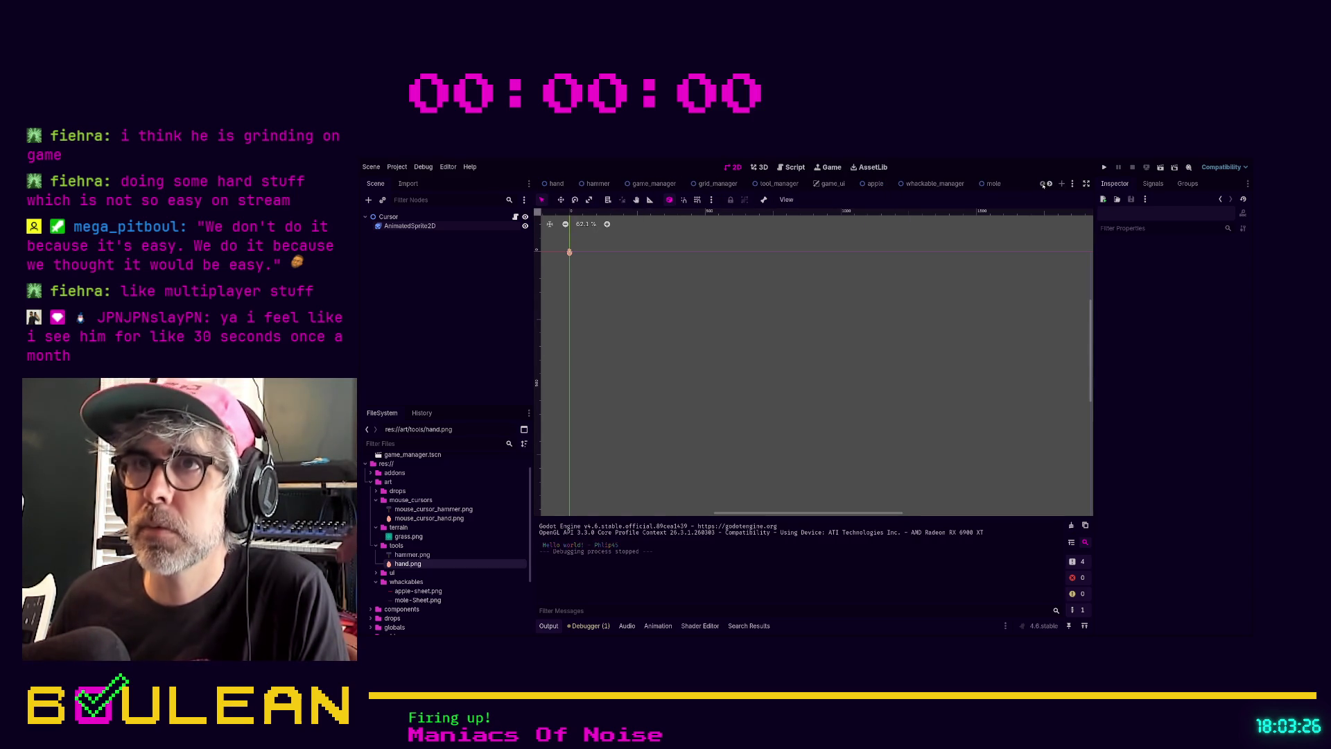
Open the game_manager scene and toggle a node's visibility to check it
click(652, 184)
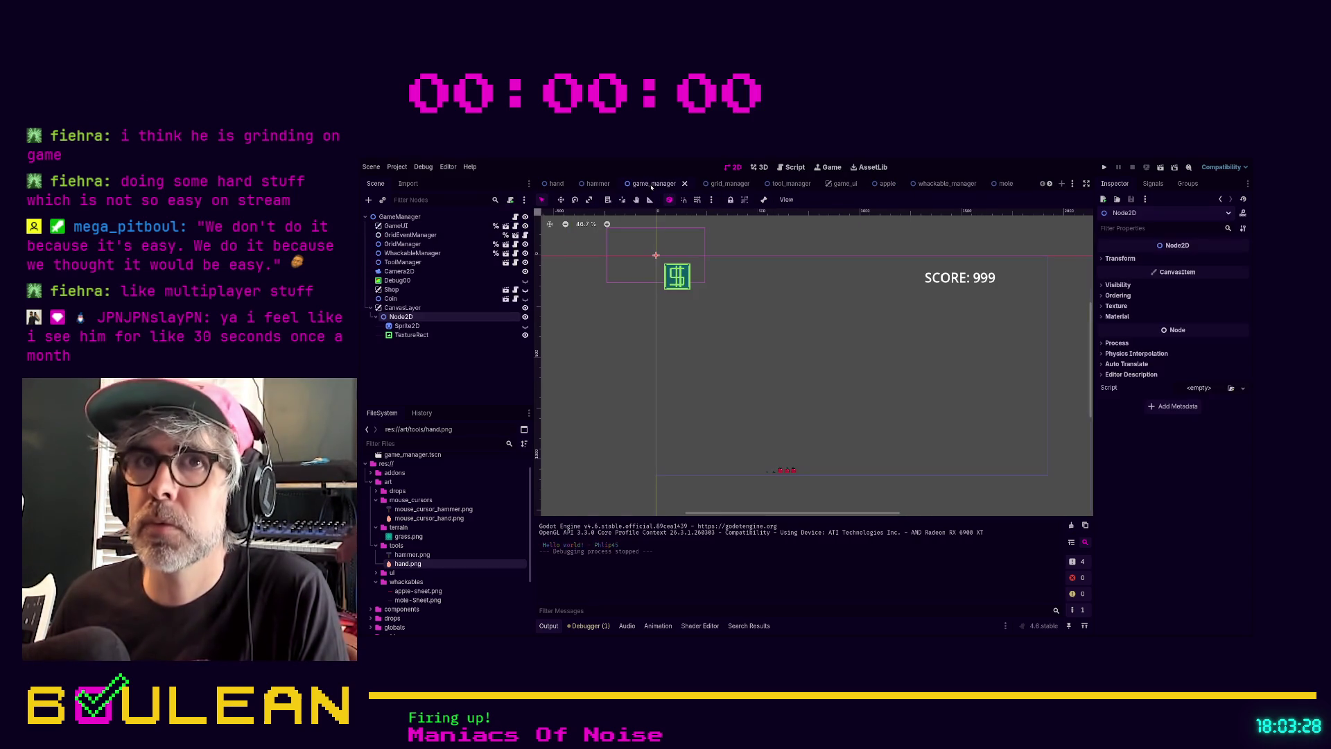
click(457, 290)
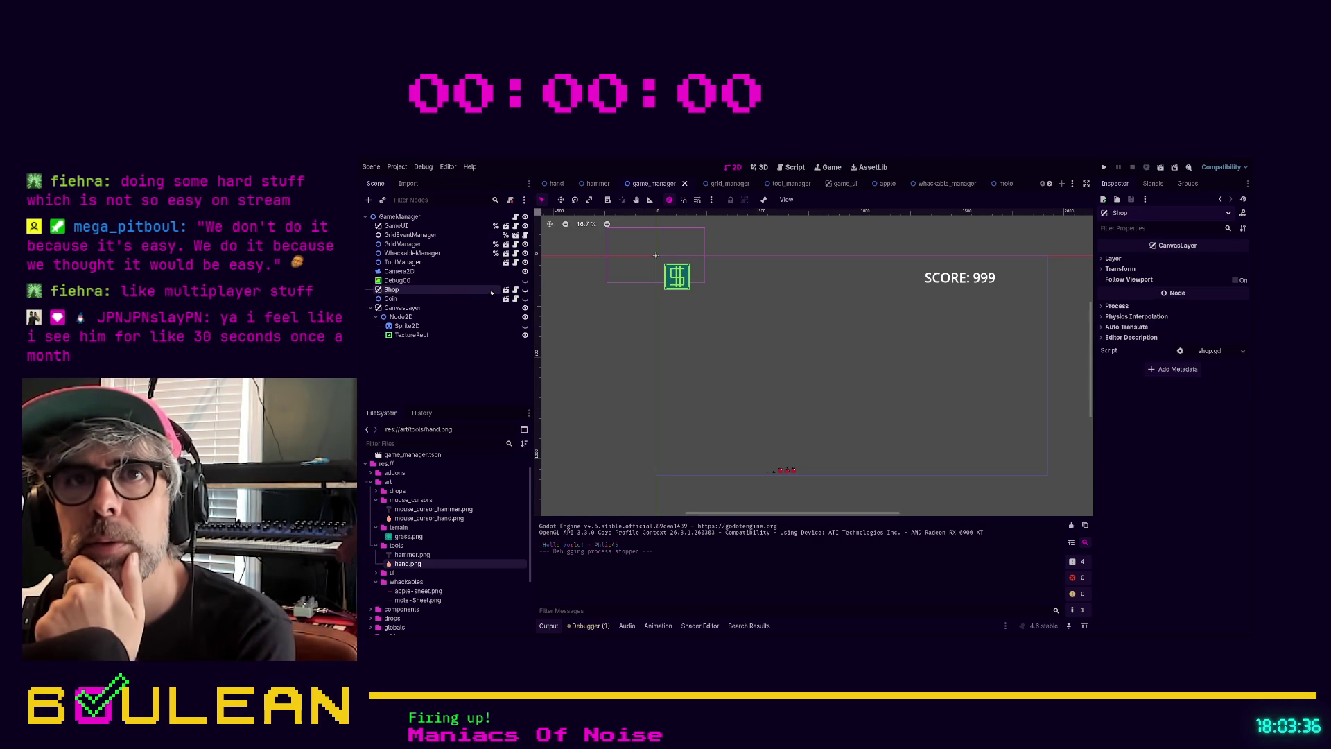
double_click(525, 298)
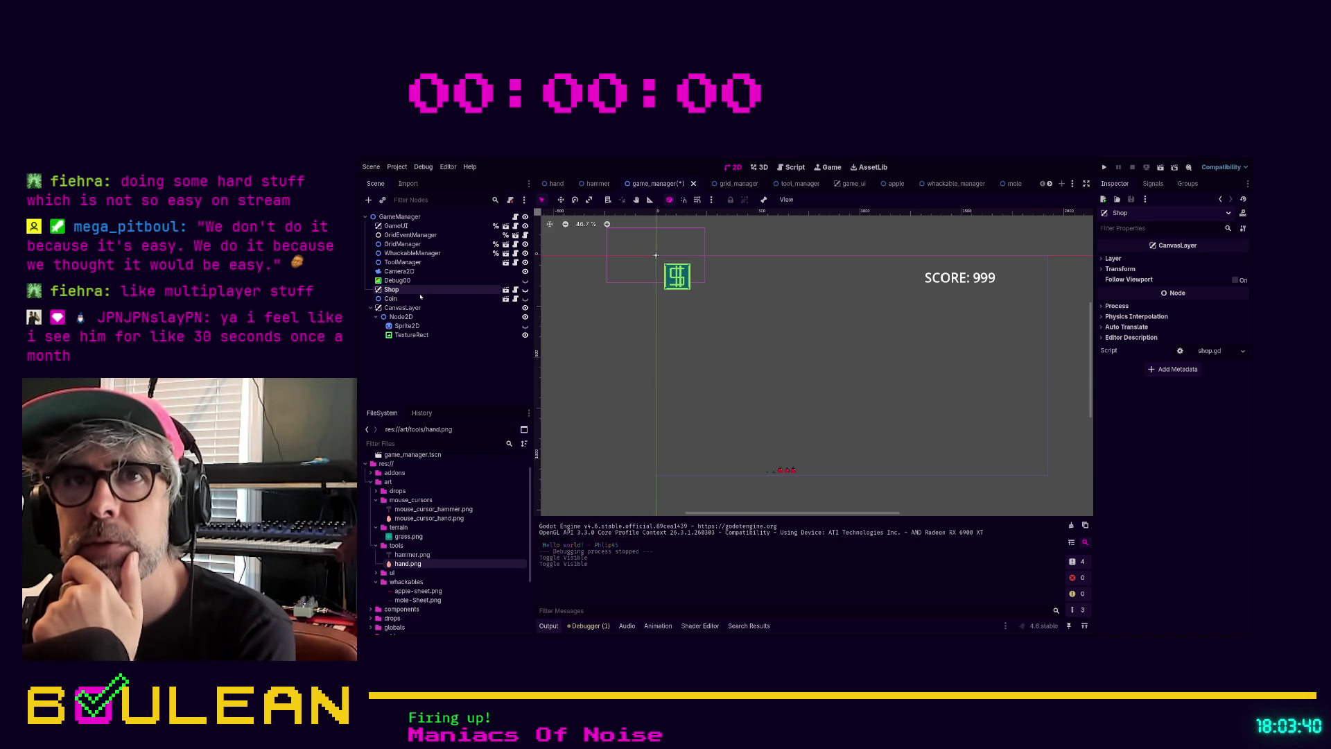
Delete the Coin node and the Node2D under CanvasLayer with its children
click(394, 299)
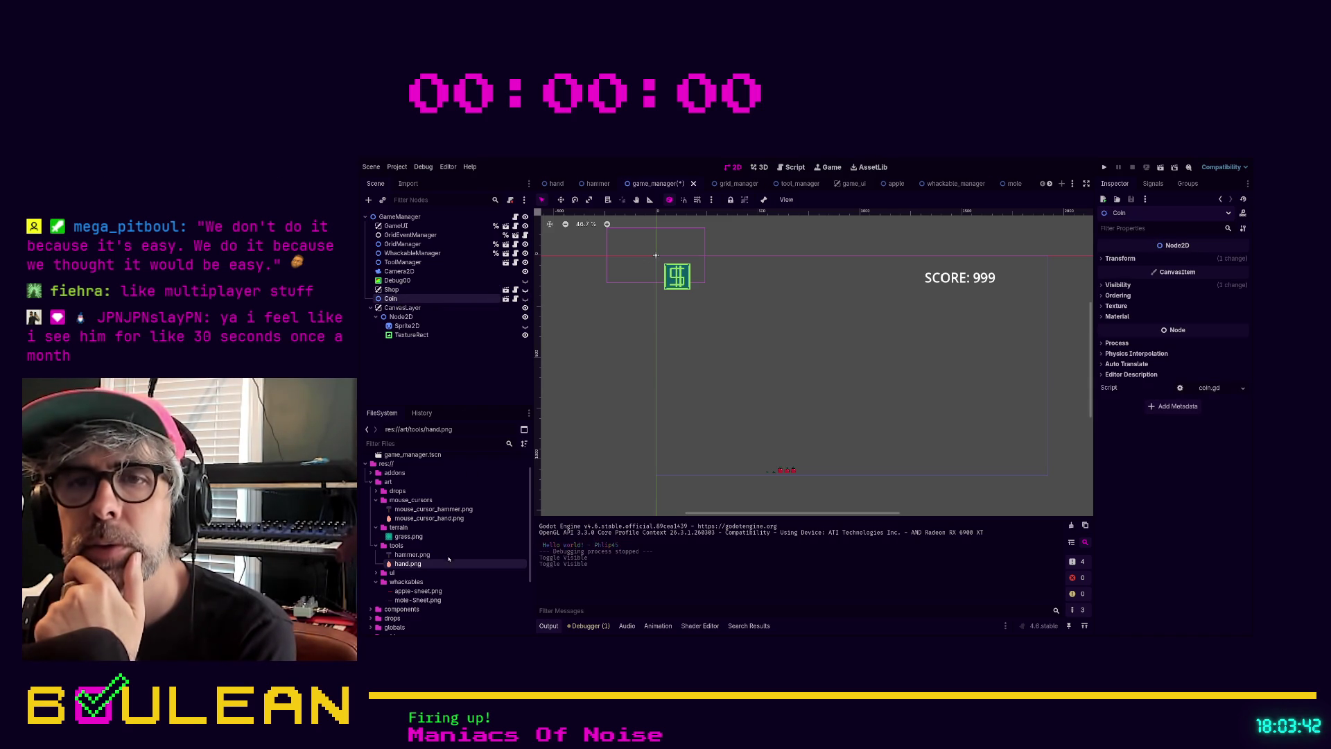
key(Delete)
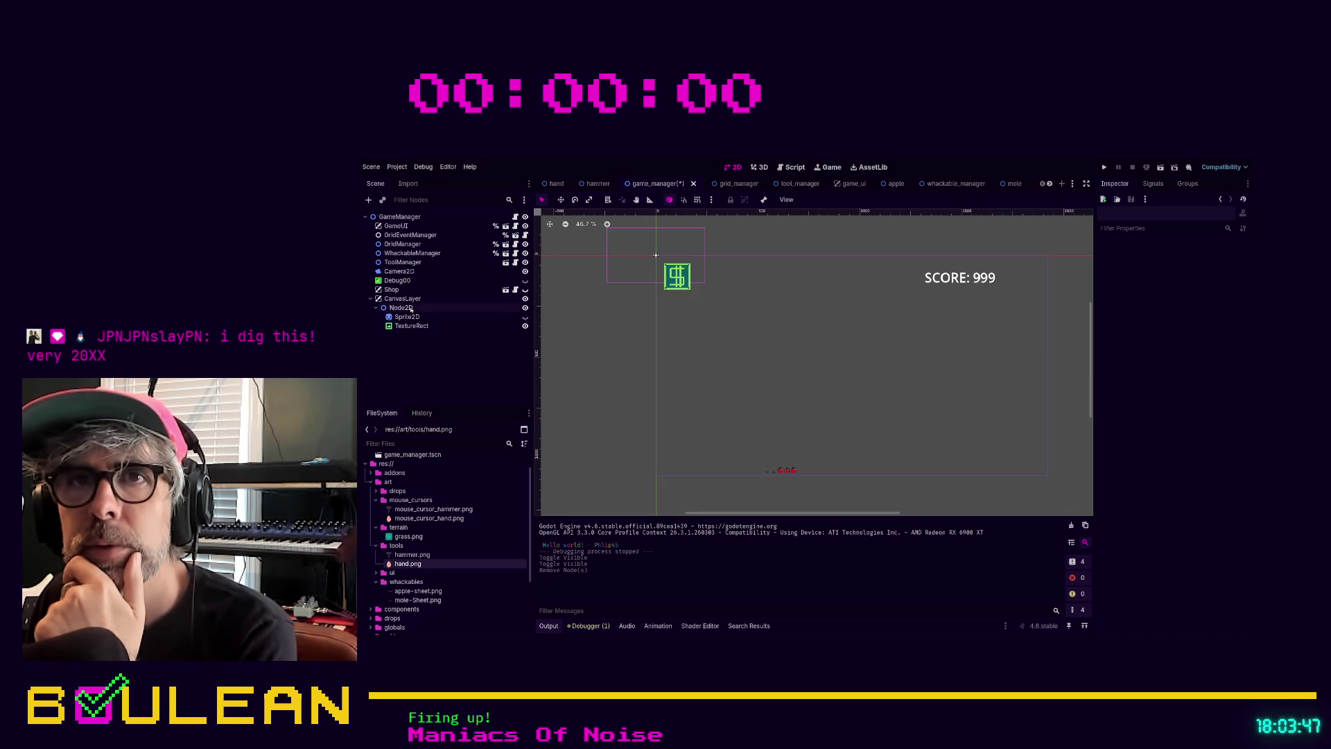
click(413, 309)
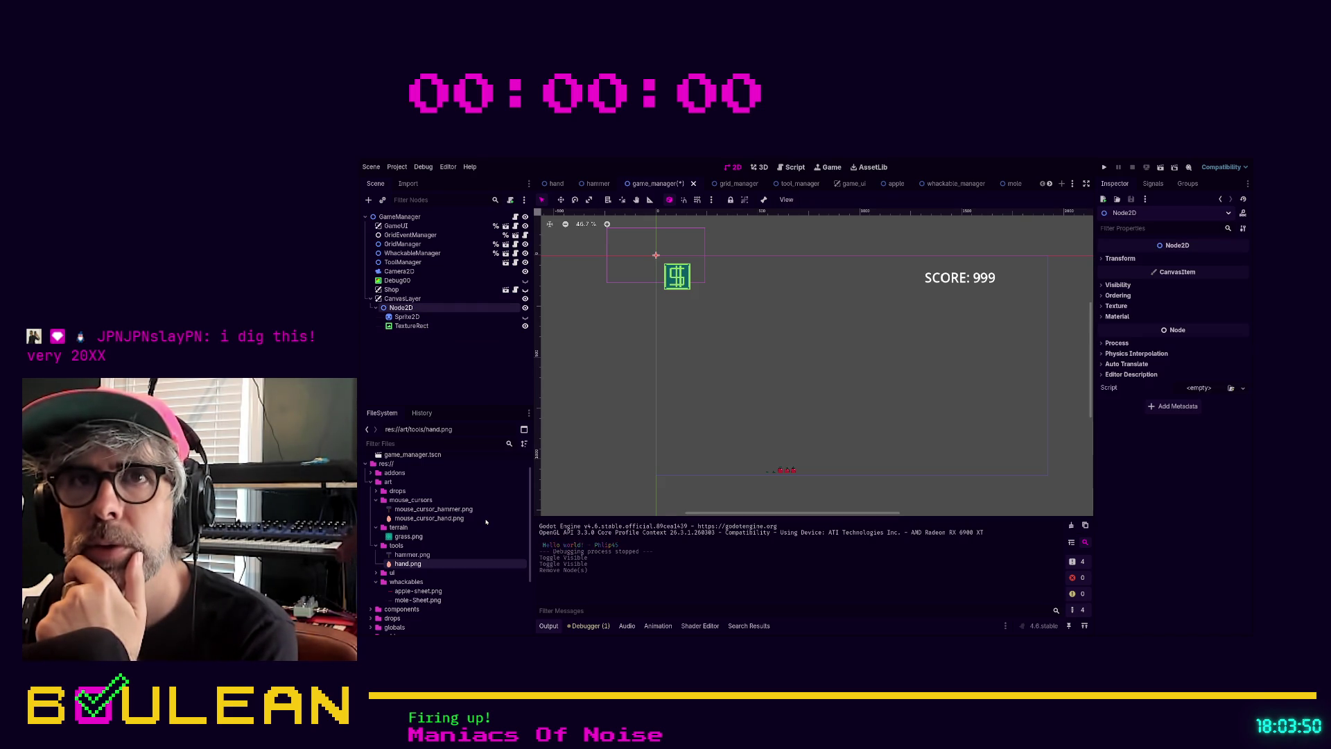
key(Delete)
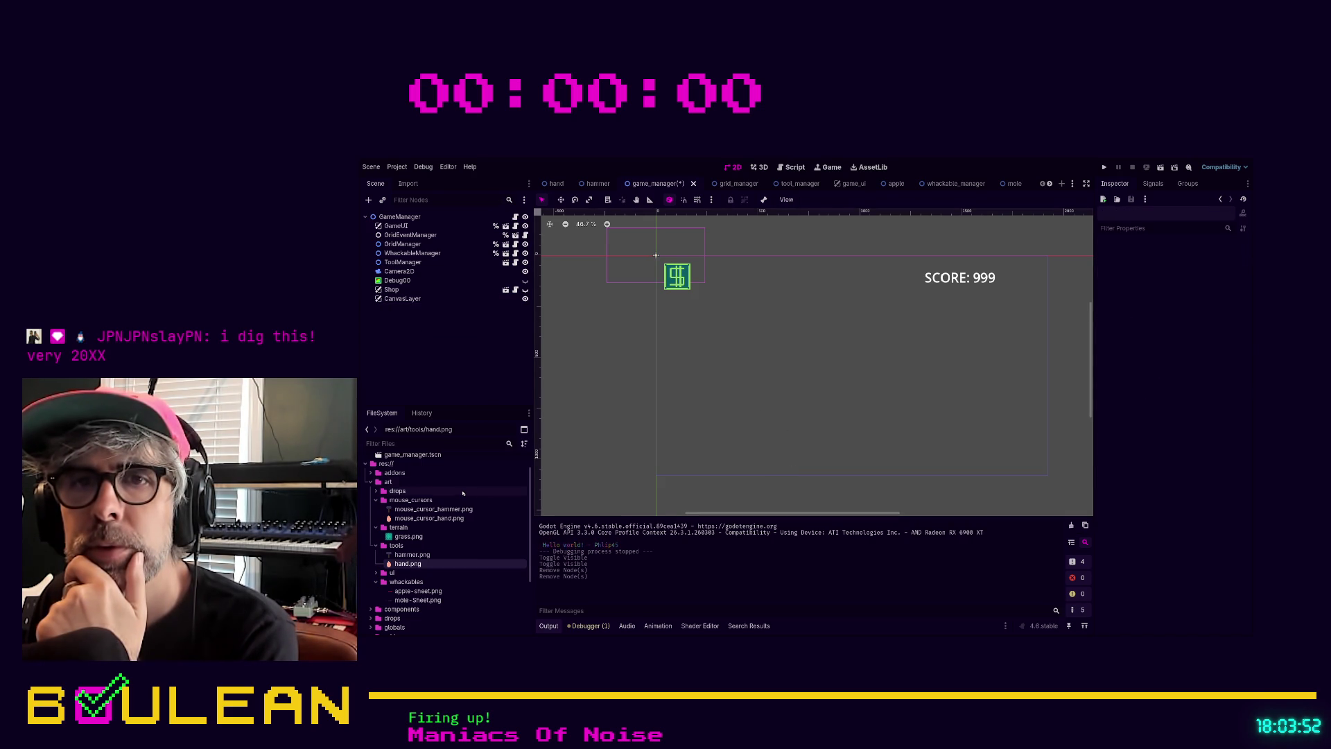
click(457, 443)
Filter the FileSystem for 'cur' and instance cursor.tscn under CanvasLayer
text(curo)
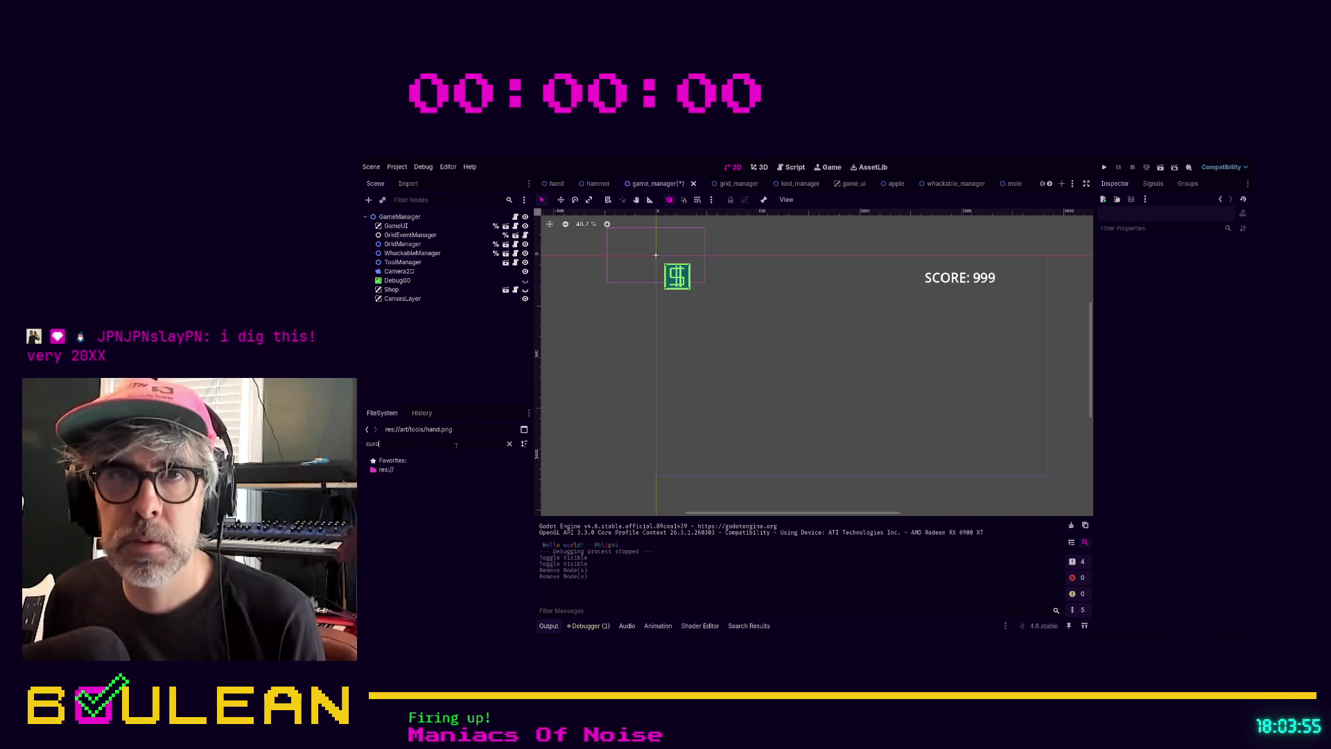
key(BackSpace)
click(404, 525)
mouse_move(405, 525)
mouse_down()
mouse_move(458, 353)
mouse_move(406, 301)
mouse_up()
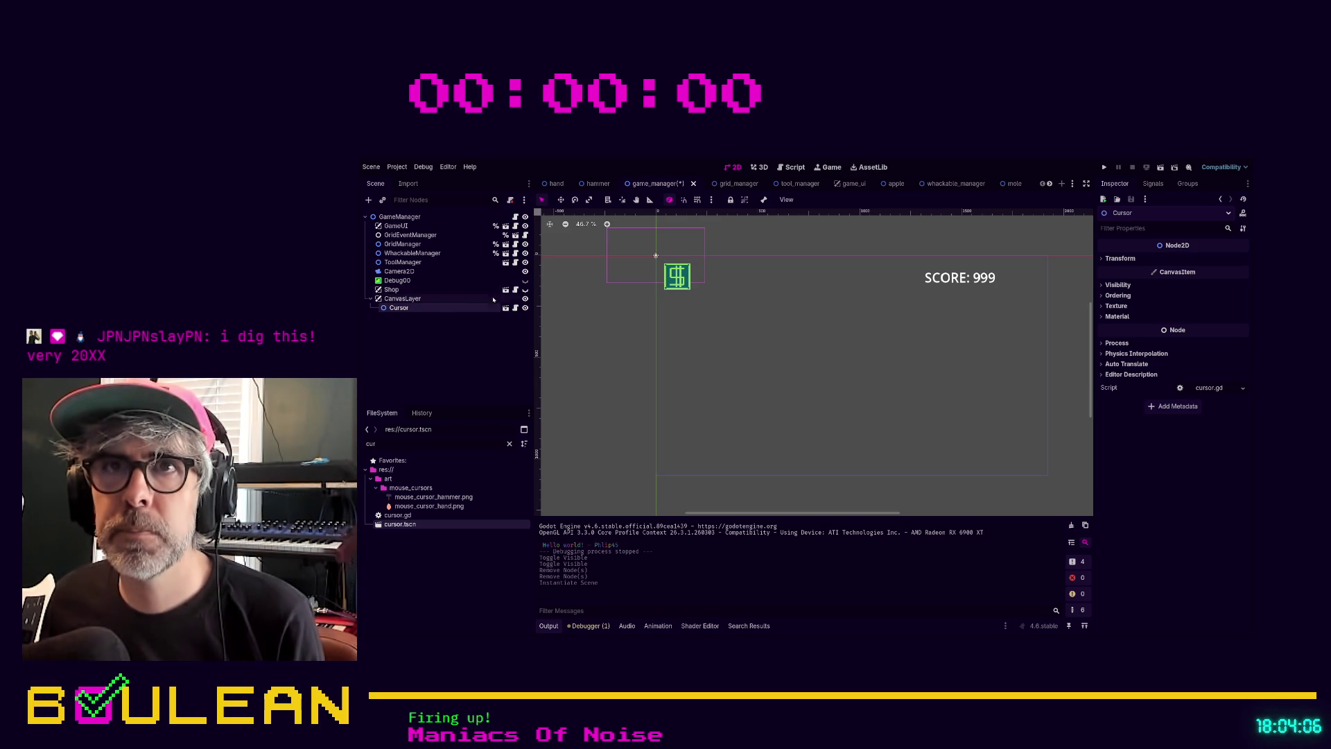
Toggle CanvasLayer and GameUI visibility to check them, then open the game_ui scene
click(525, 298)
click(525, 298)
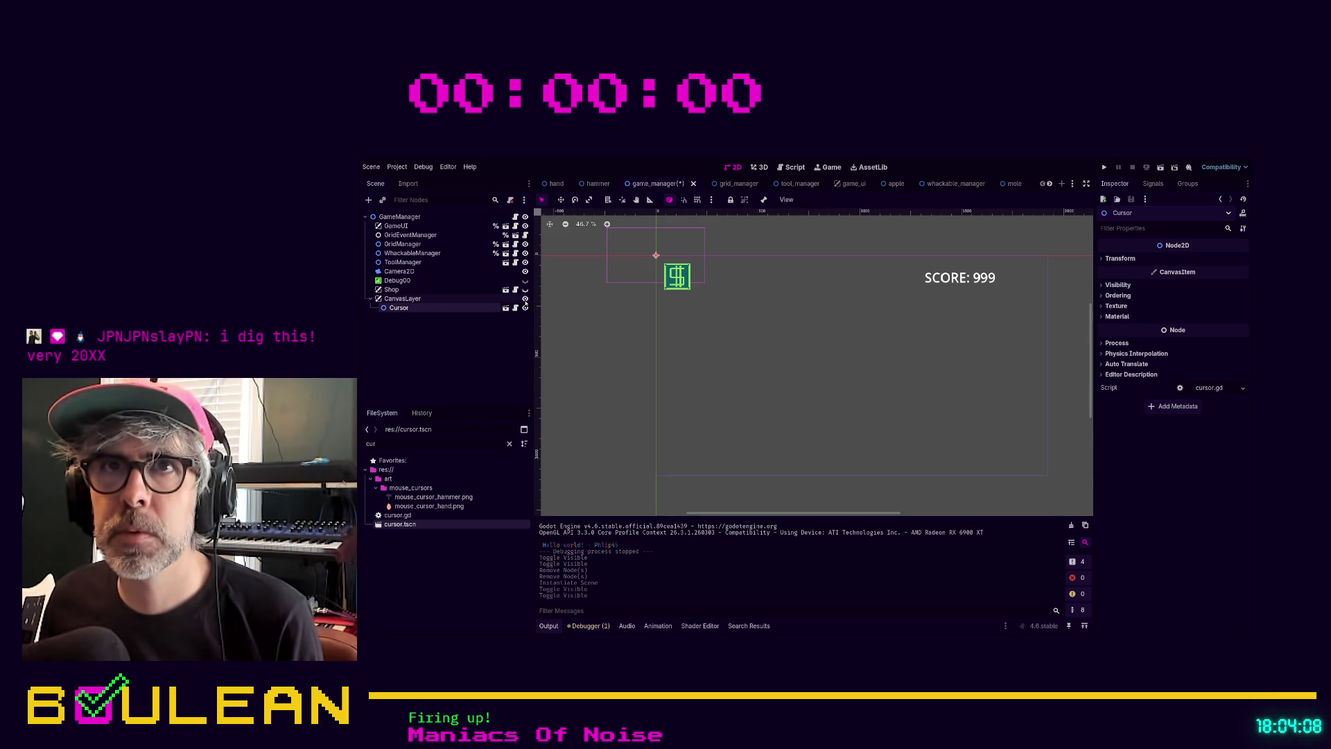
click(525, 226)
click(525, 226)
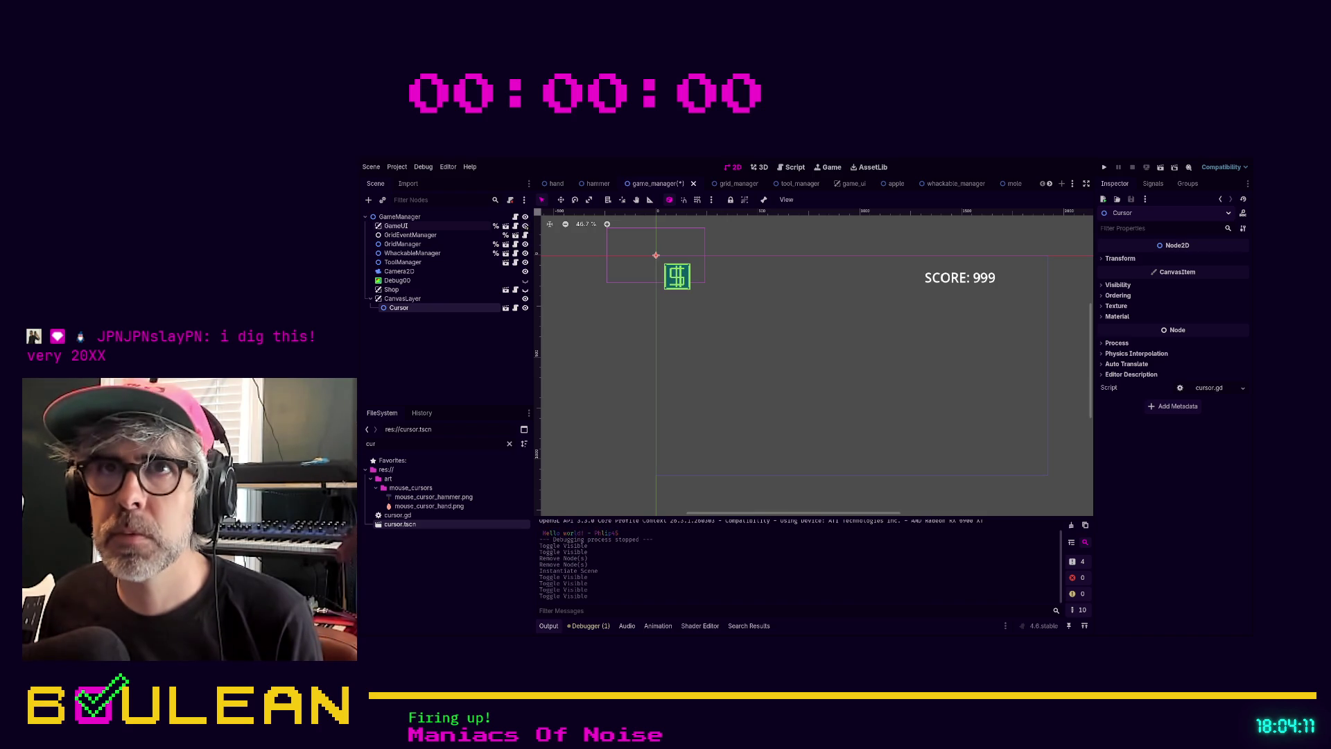
click(506, 226)
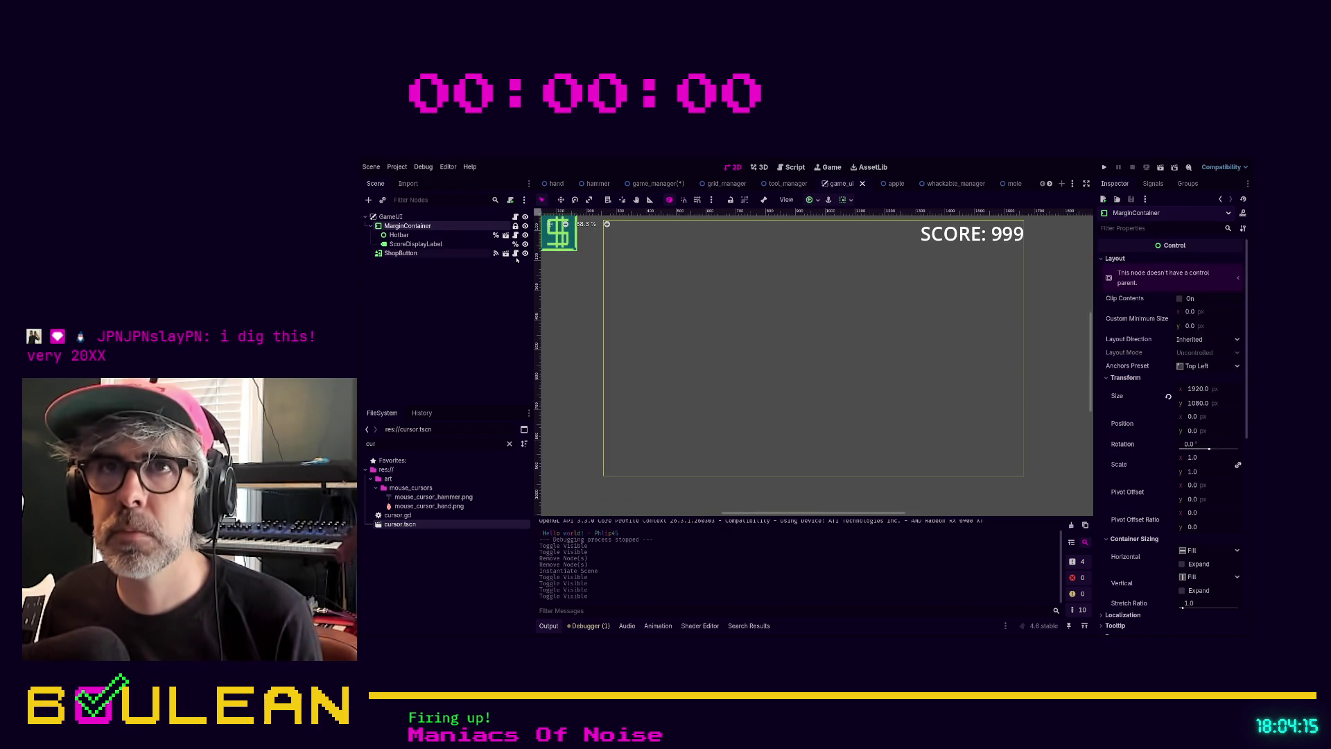
click(524, 253)
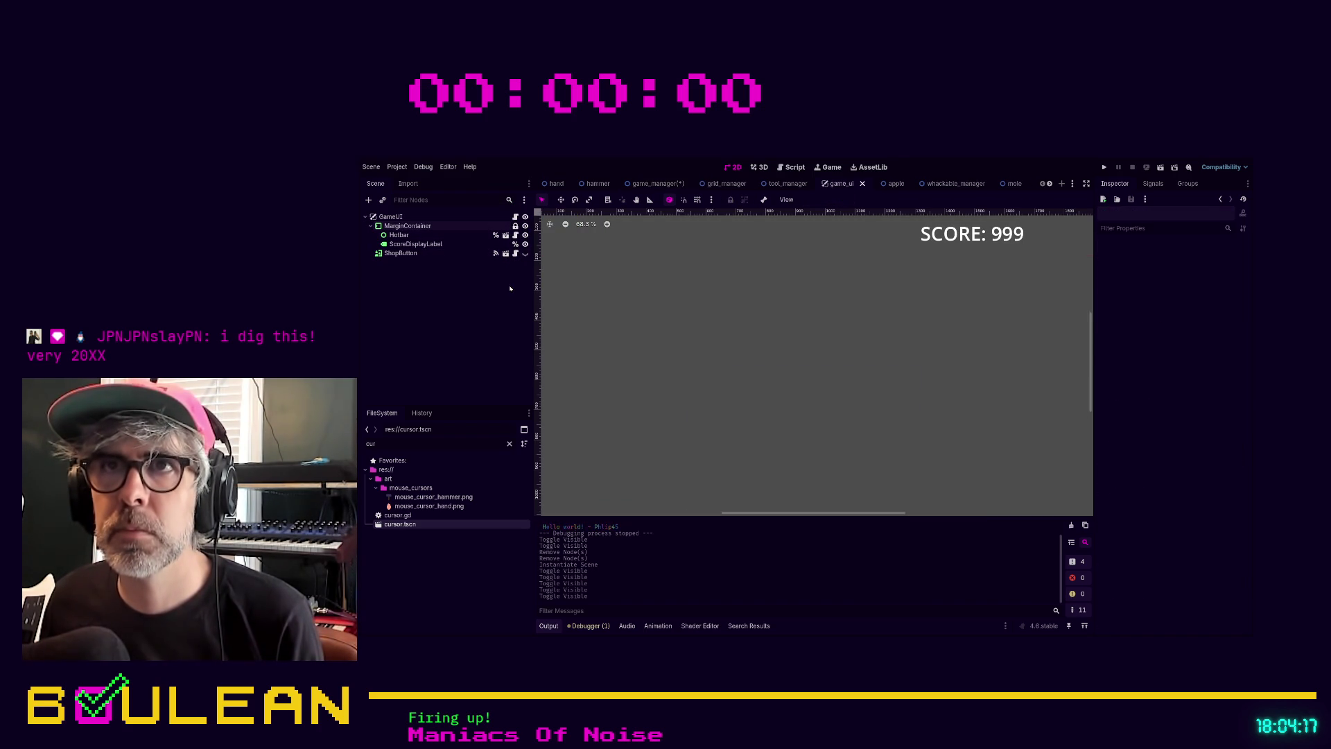
click(654, 183)
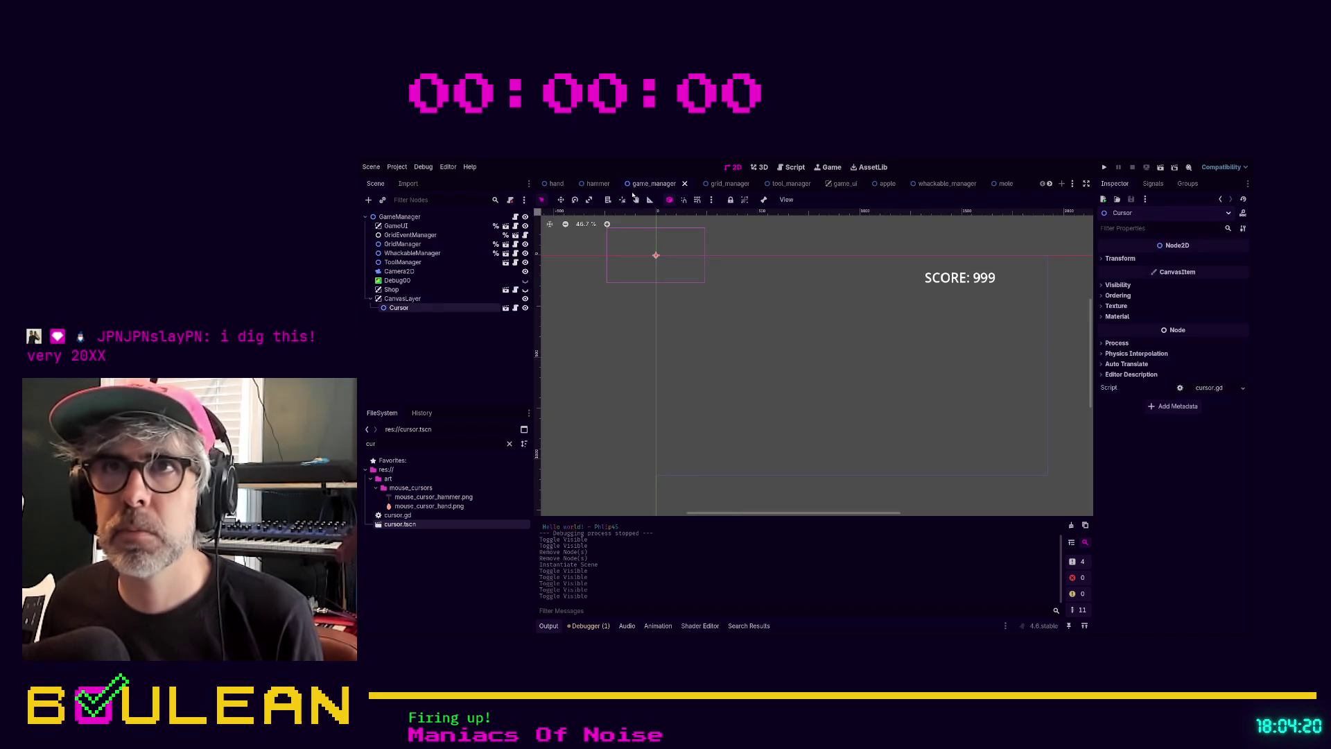
scroll(652, 256, up, 3)
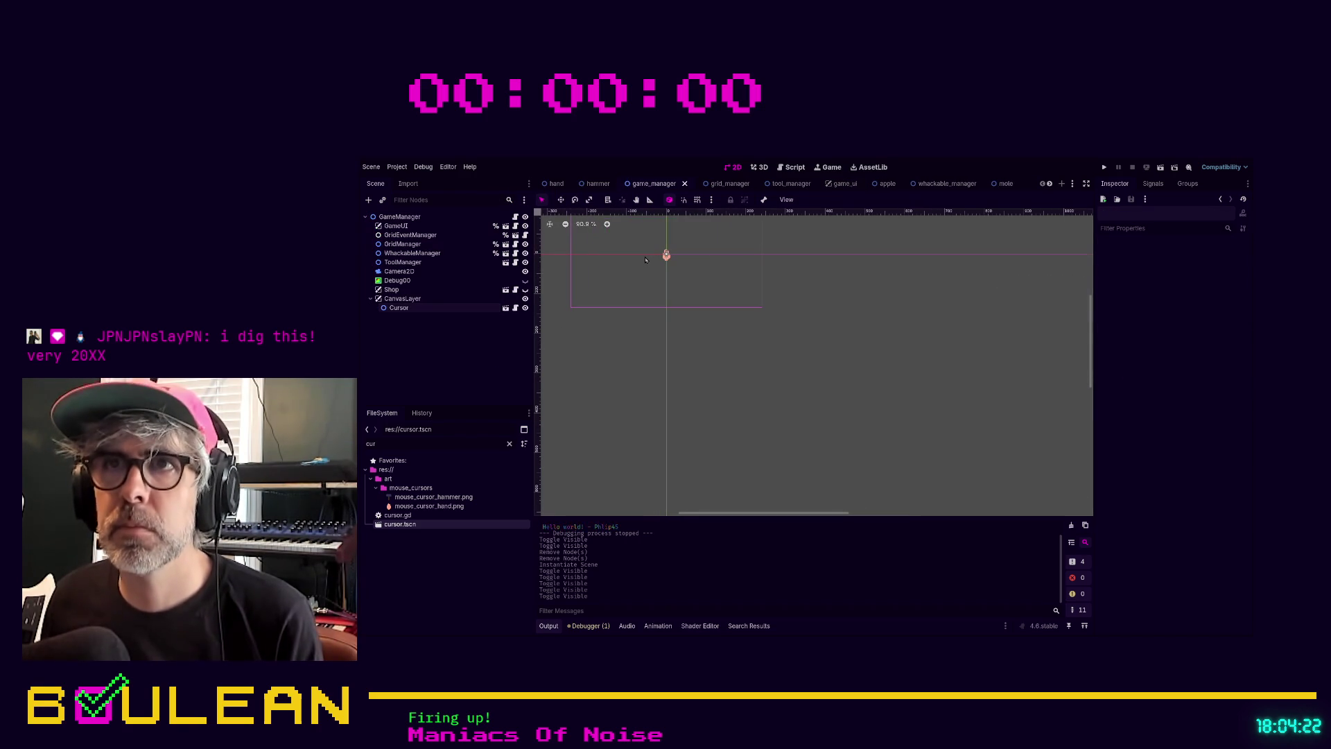
key(F5)
click(697, 294)
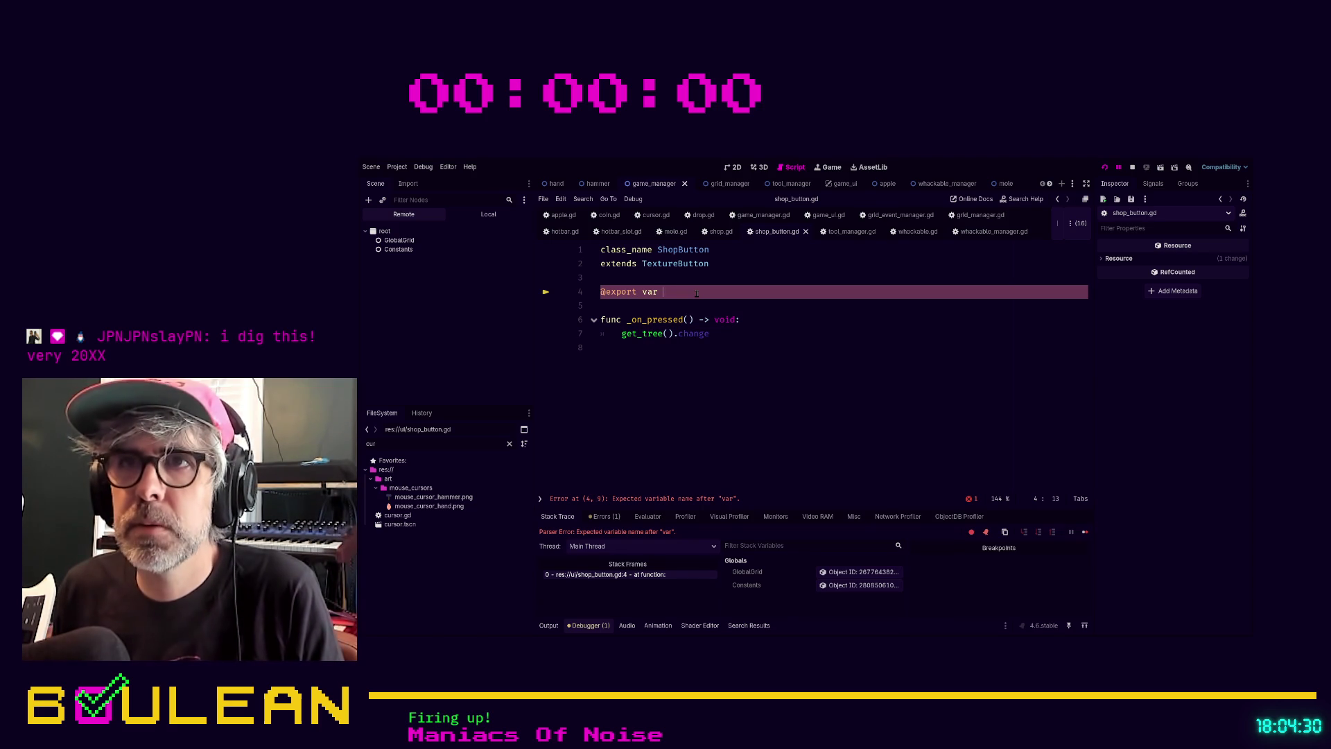
key(shift+Home)
key(shift+Down)
key(shift+Down)
key(shift+Down)
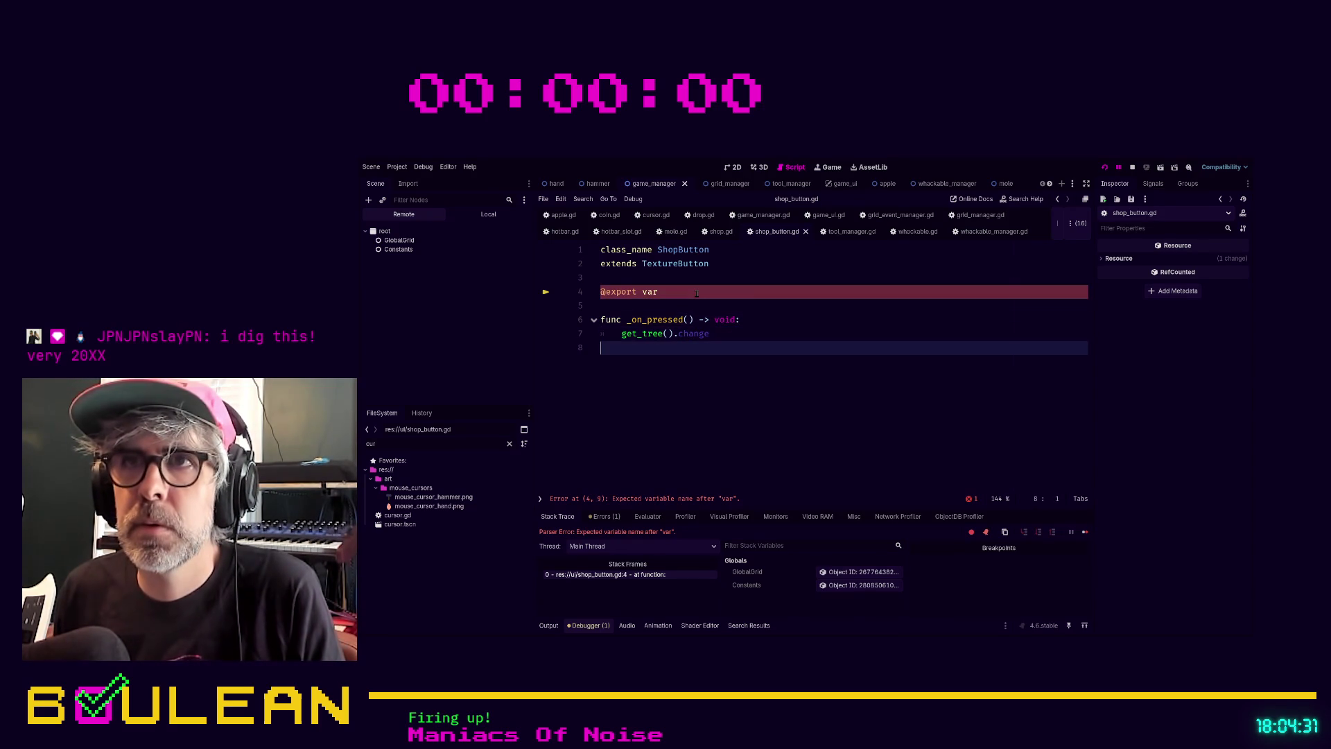
key(BackSpace)
key(BackSpace)
key(ctrl+s)
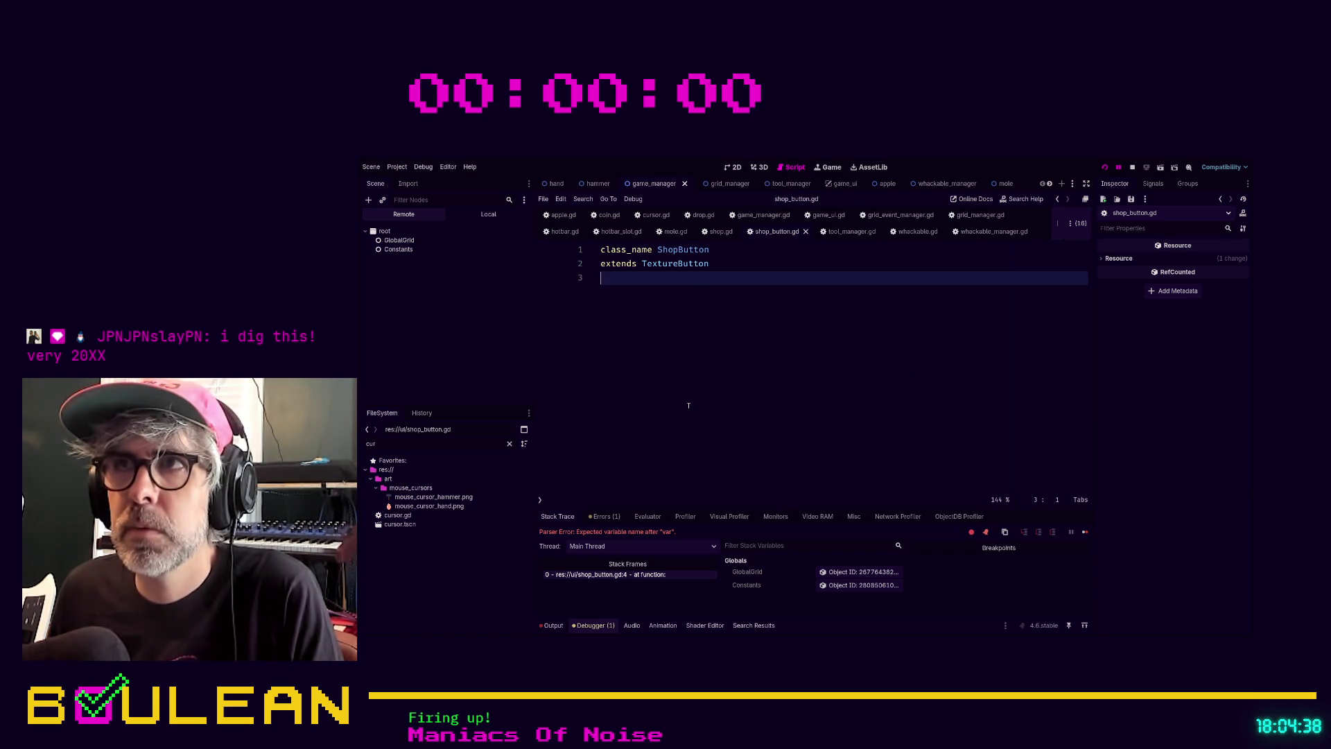
Test-run the project, stop it, and return to the game_manager 2D view
key(F5)
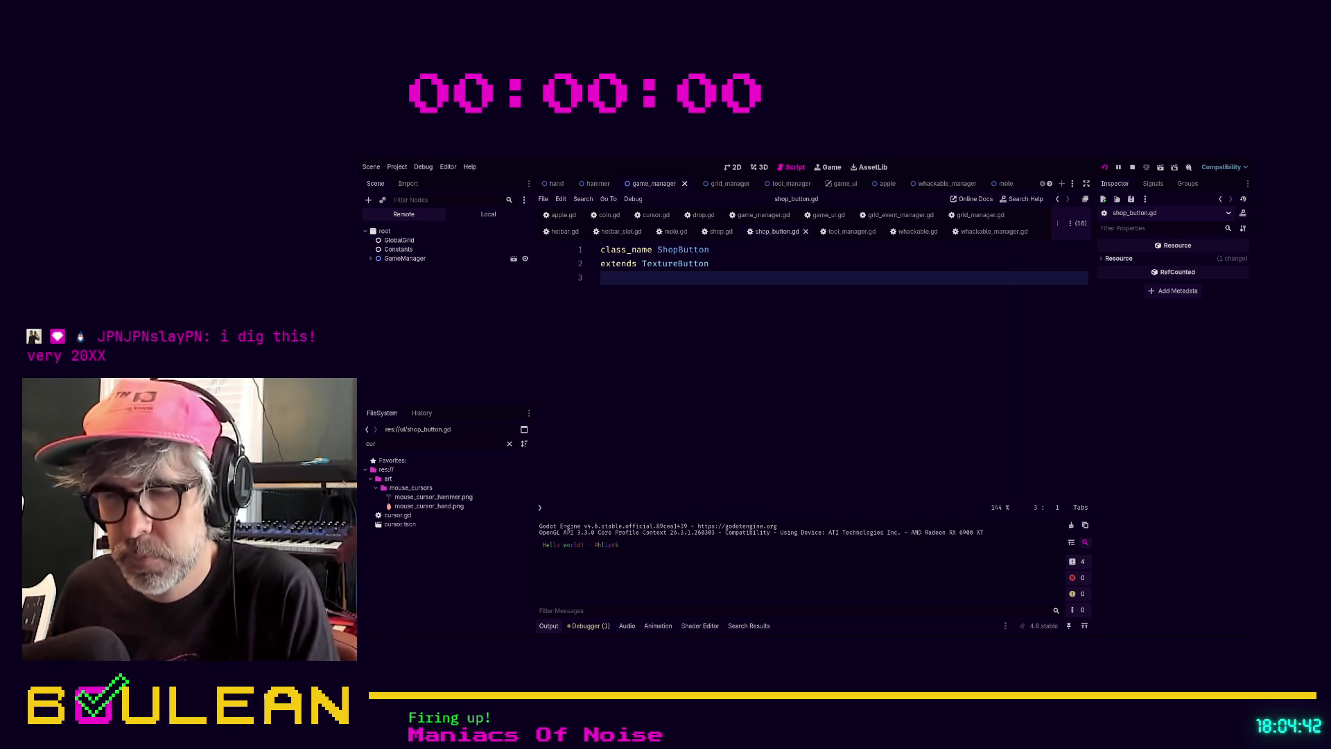
key(F8)
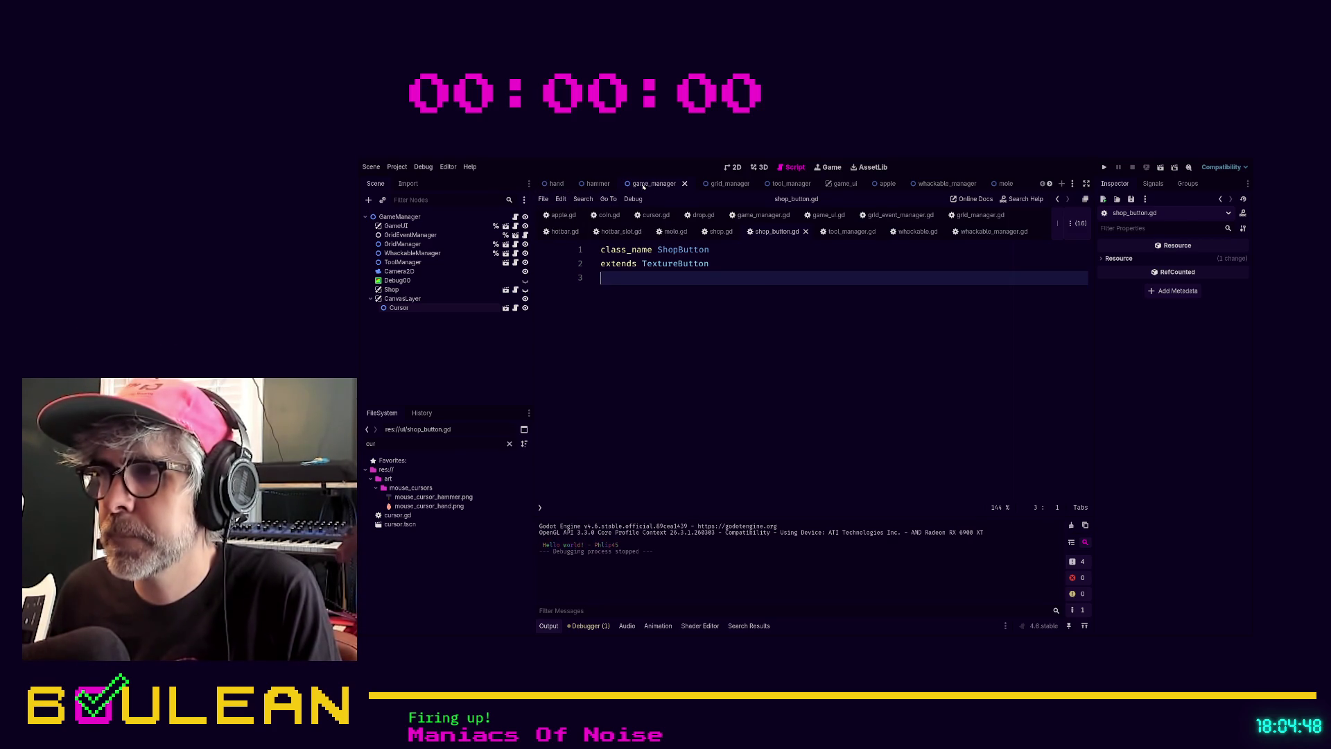
click(737, 167)
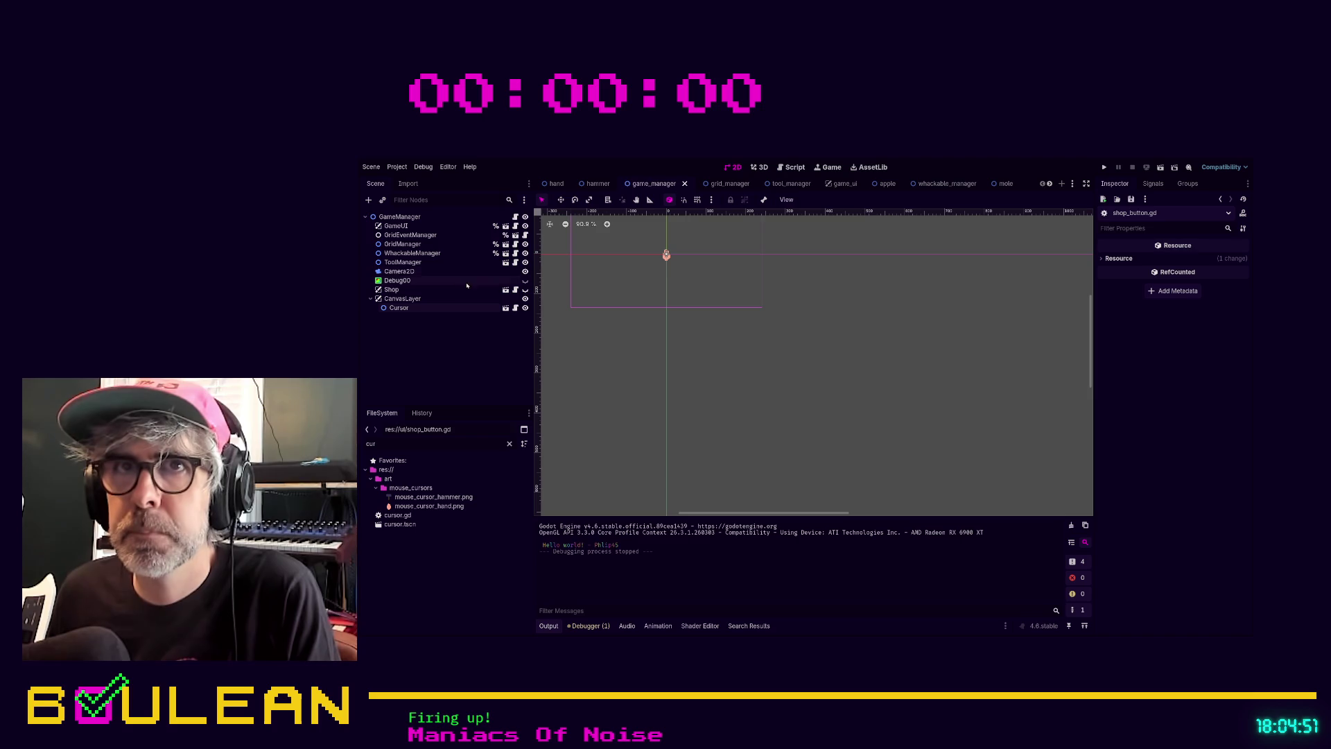
Move the Cursor node lower and to the right, then test-run the game
click(426, 299)
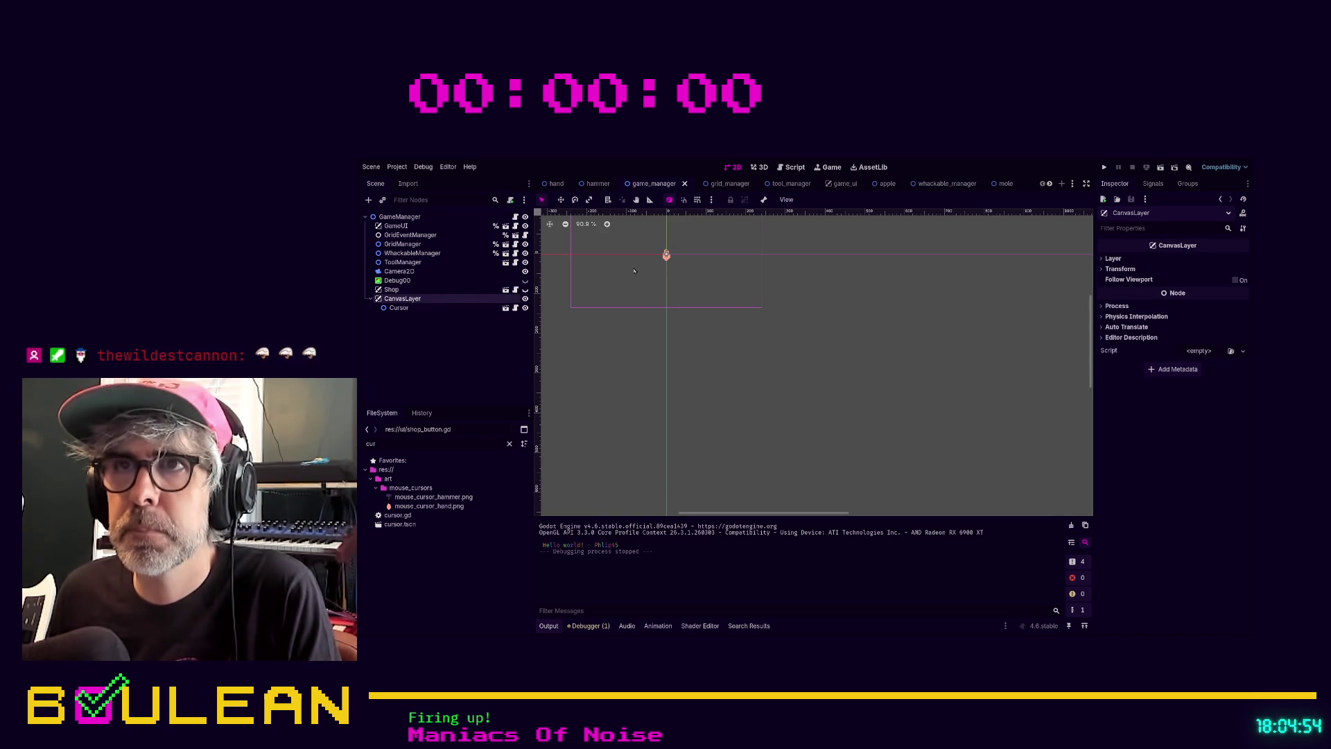
click(633, 269)
click(452, 310)
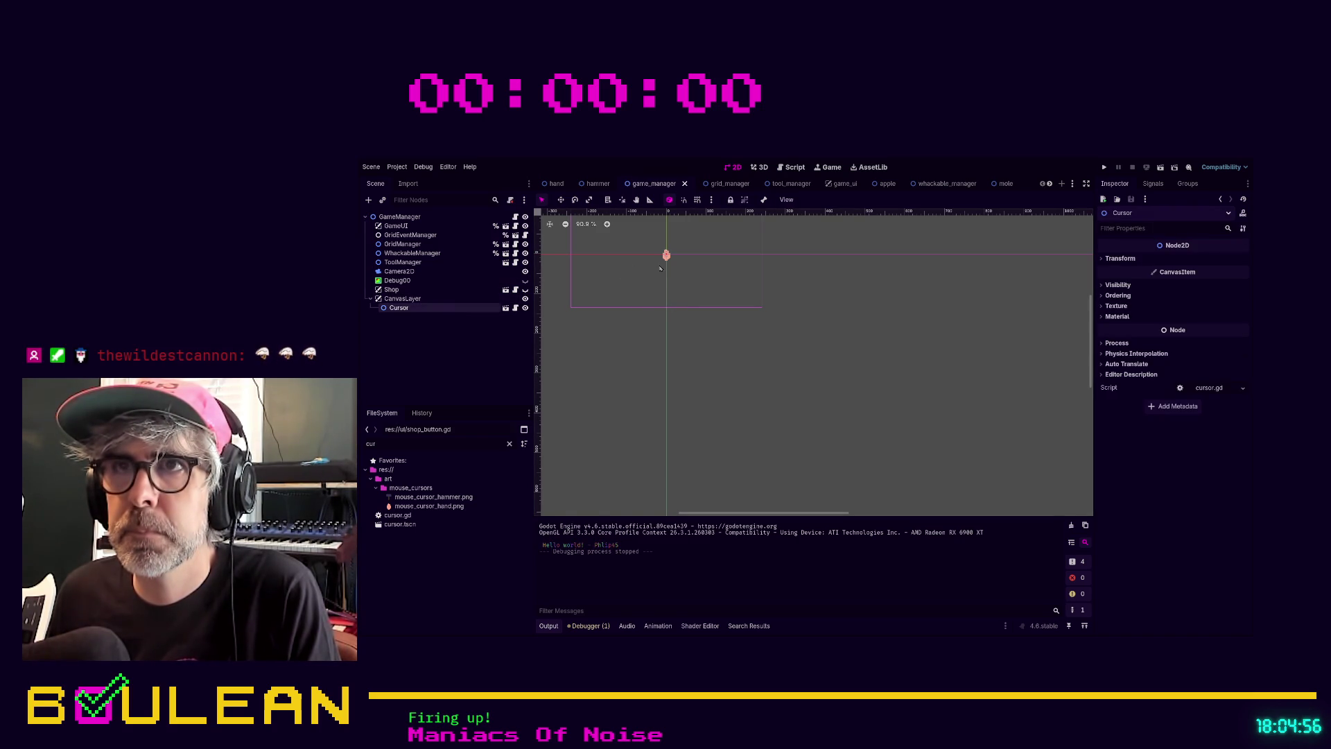
drag(666, 257, 766, 351)
key(F5)
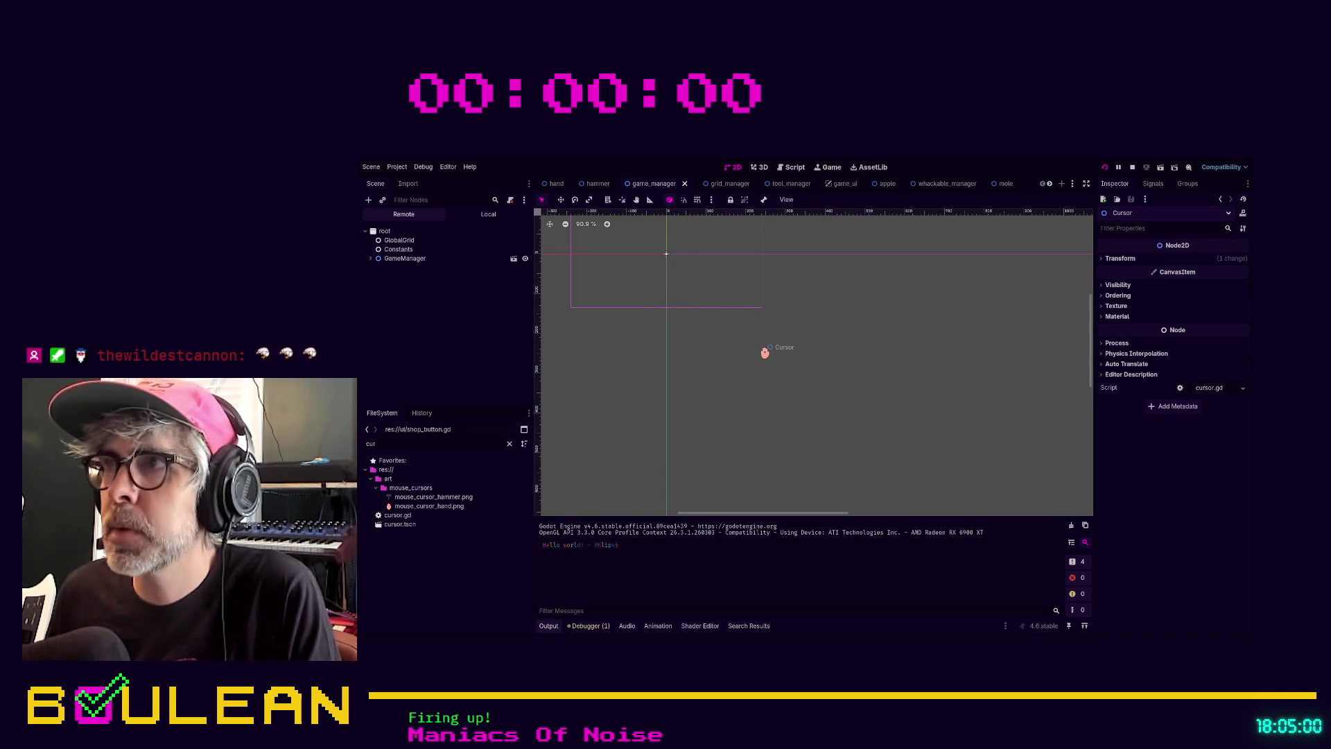
key(F8)
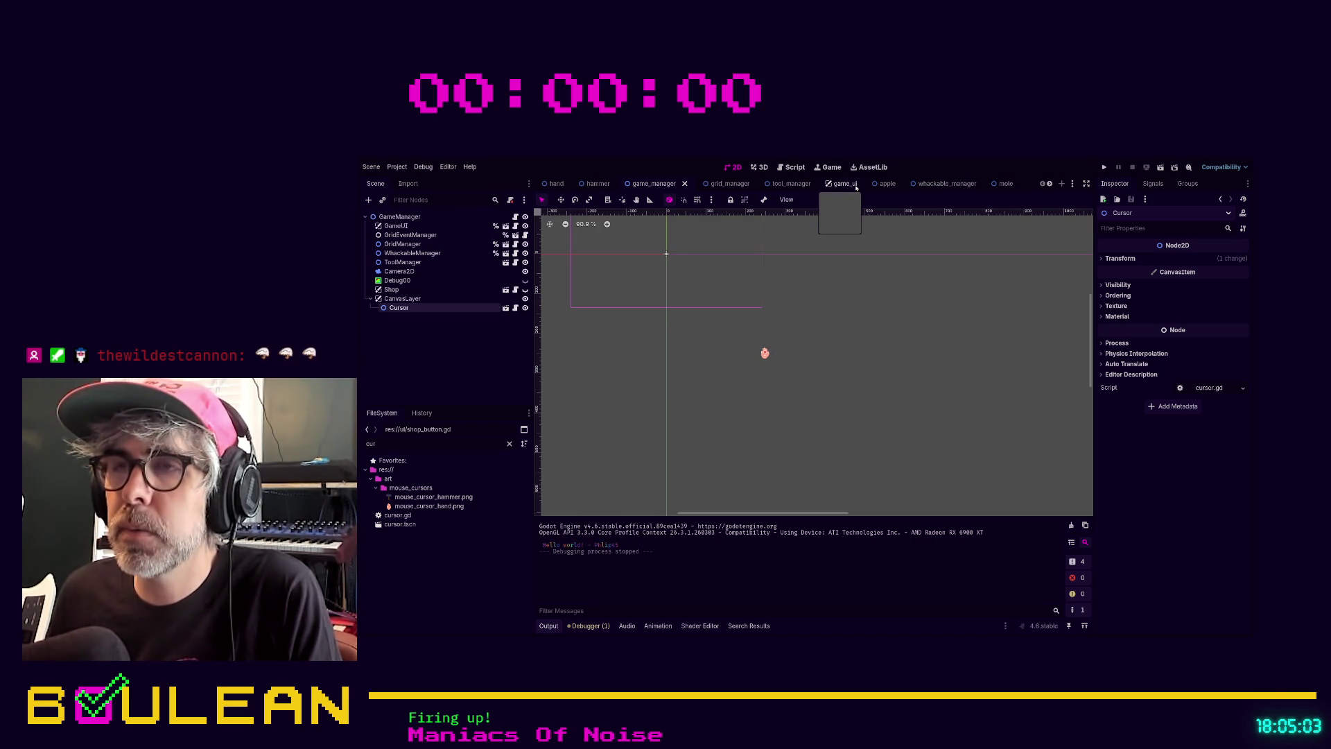
Close the whackable_manager and shop scene tabs and switch to the cursor scene
click(936, 184)
click(973, 184)
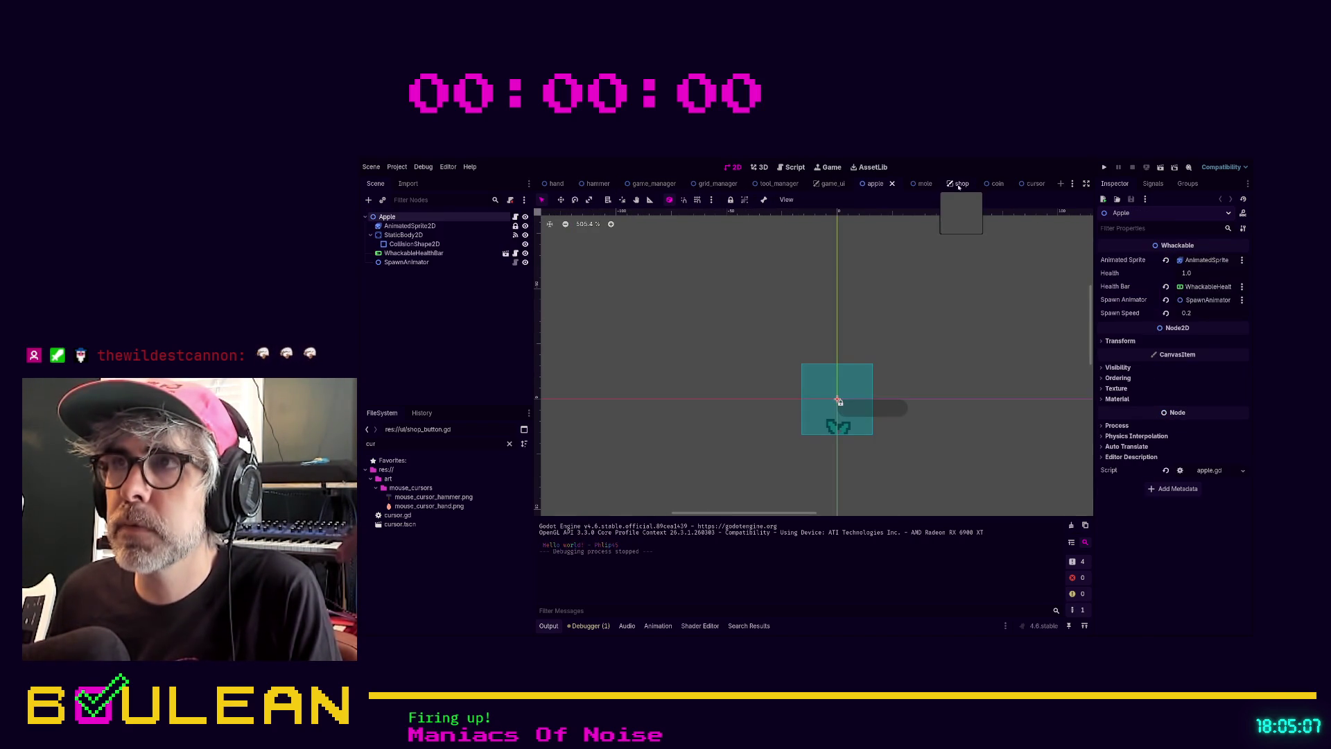
click(959, 186)
click(975, 184)
click(957, 186)
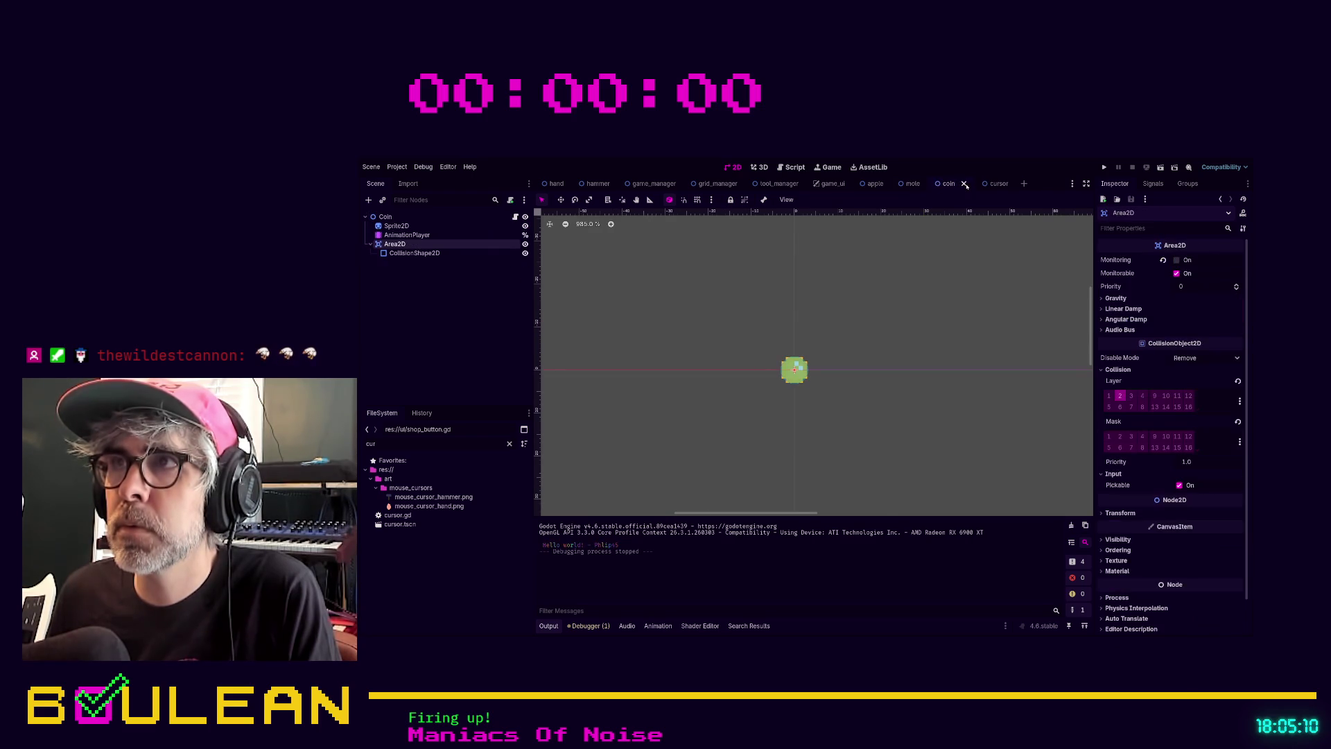
click(991, 183)
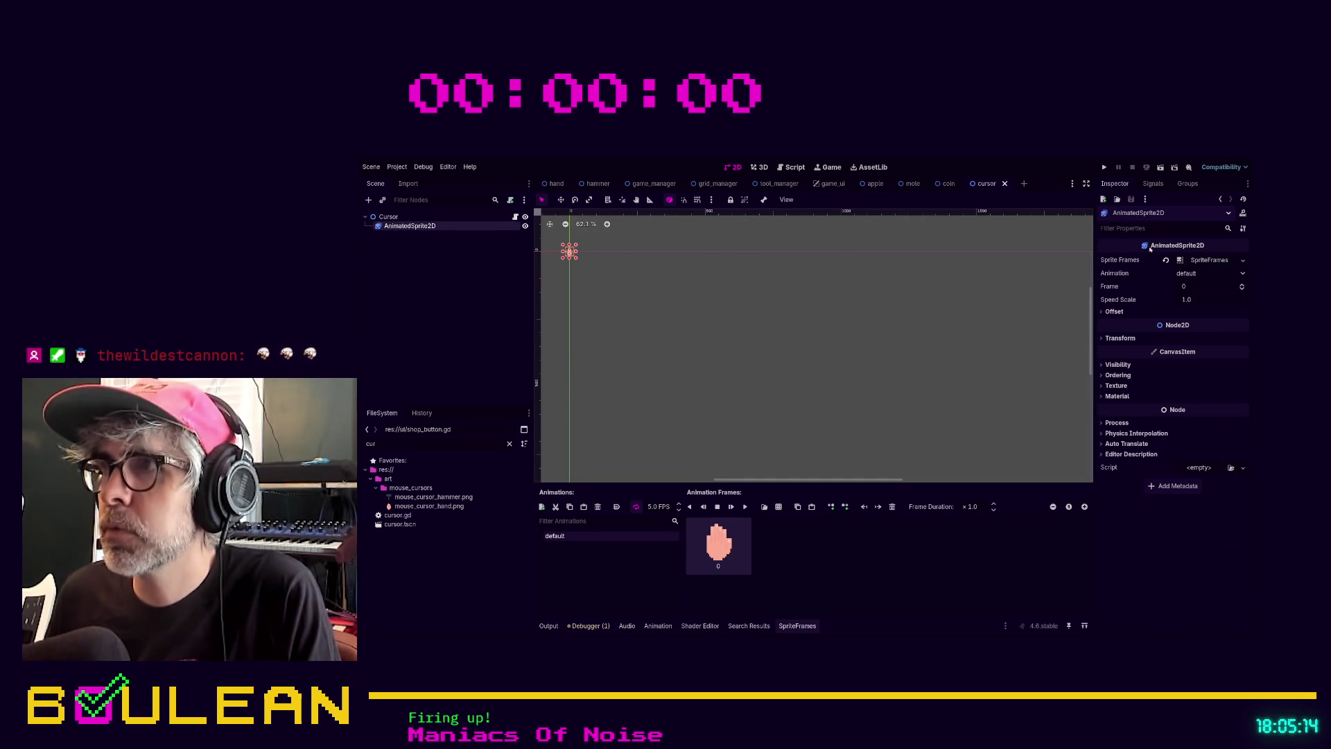
Set the hand sprite's Transform Scale to 4 on both axes, then save and run the game
click(1119, 337)
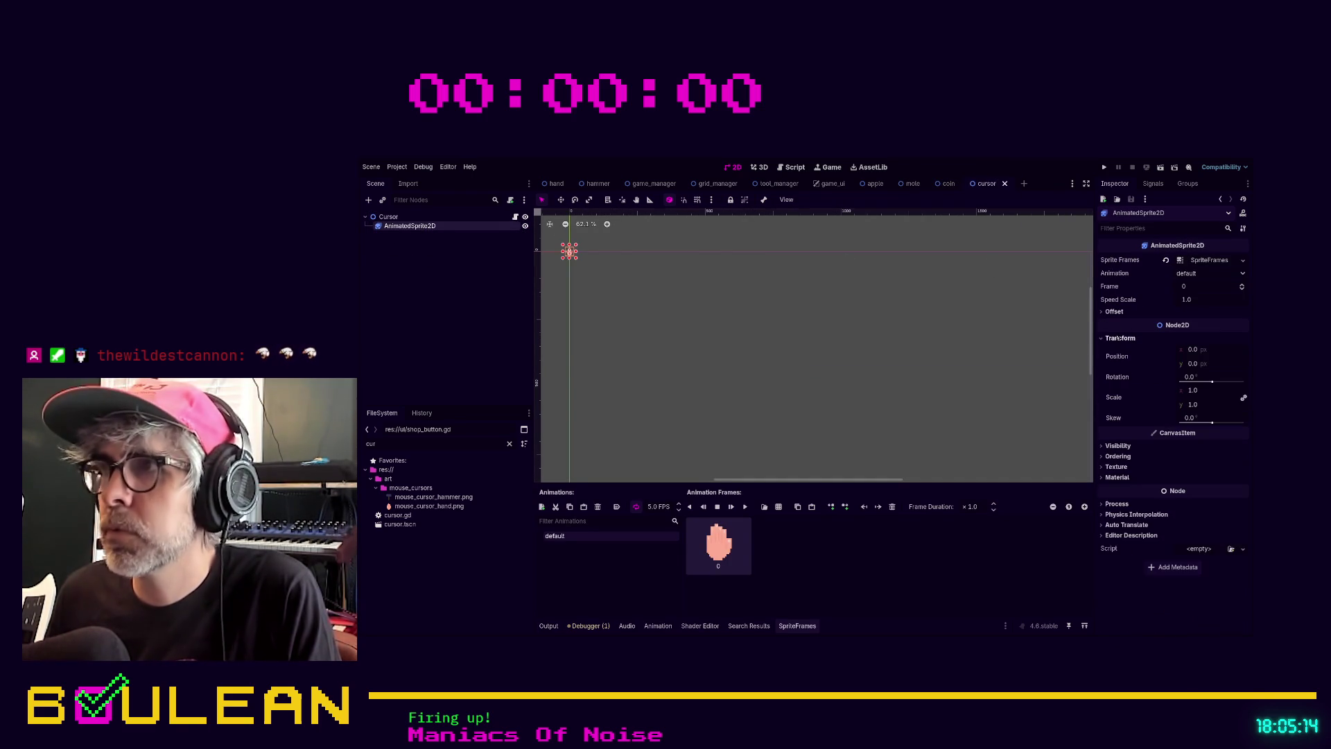
click(1196, 391)
text(4)
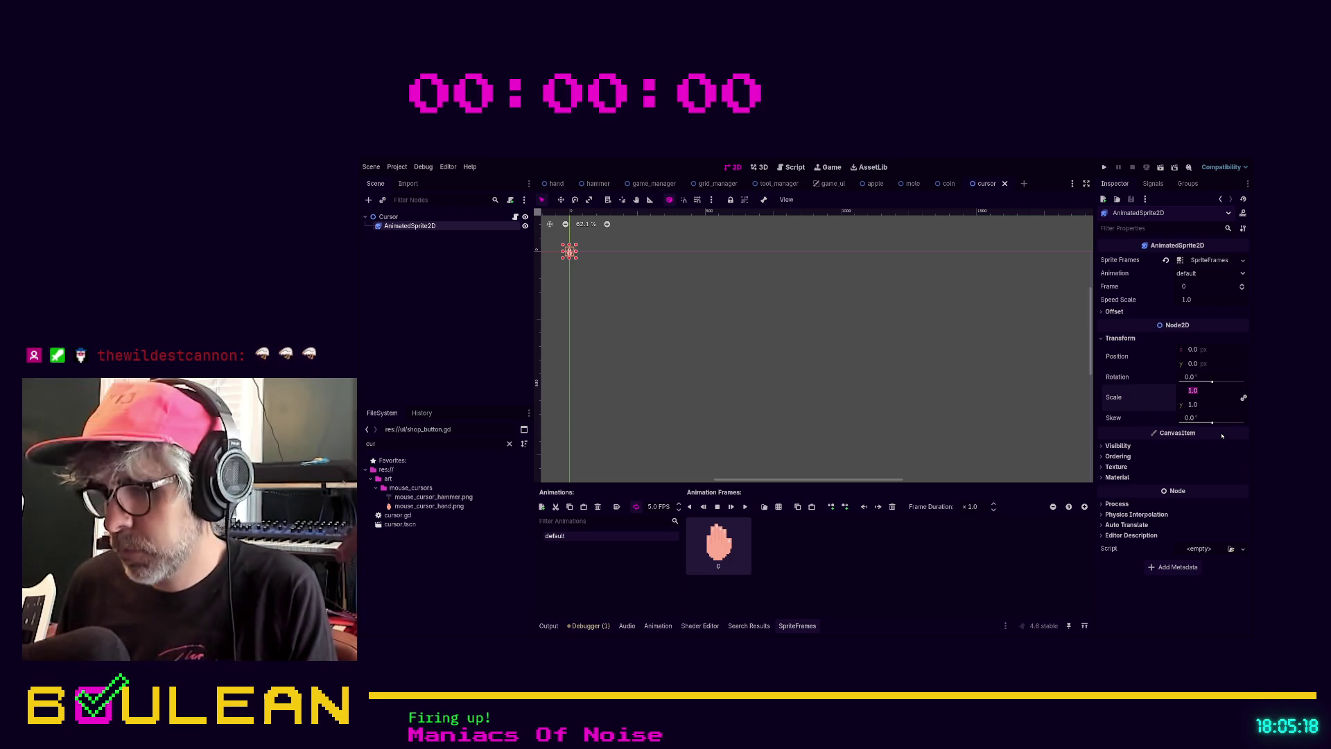
key(Return)
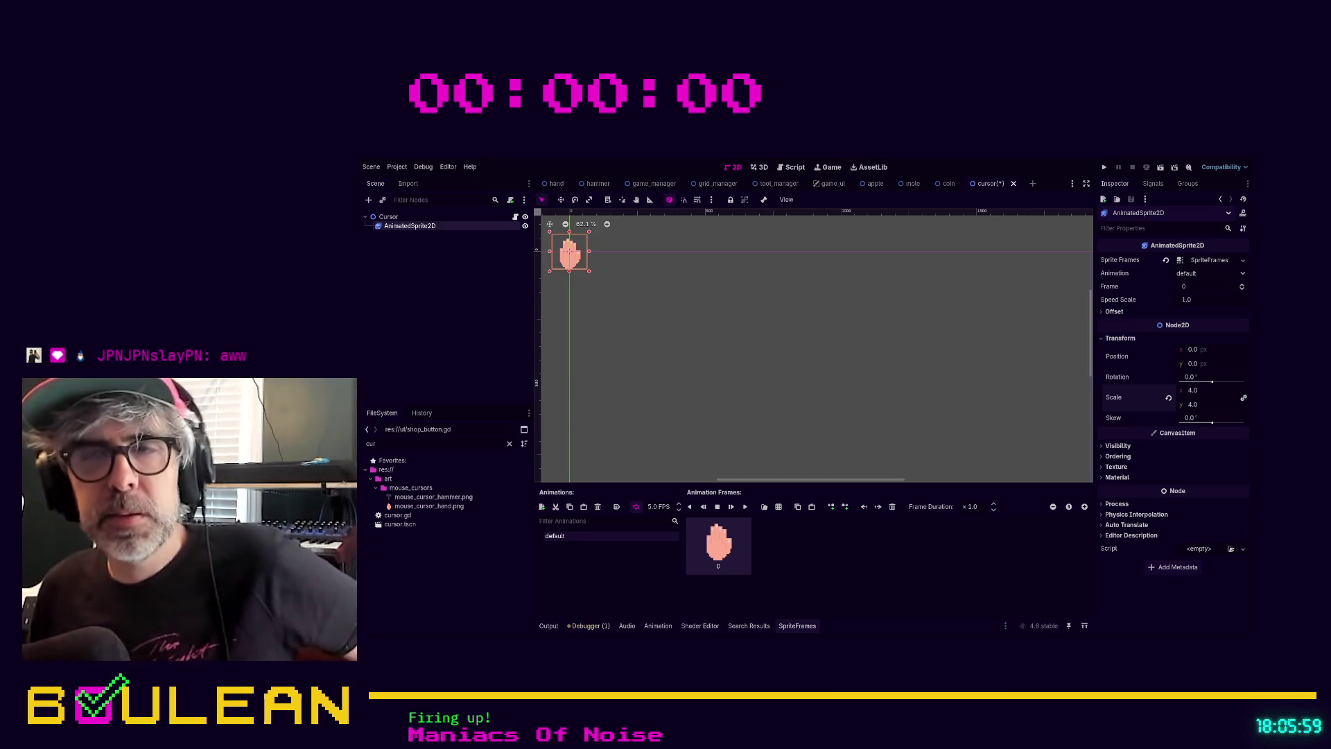
key(F5)
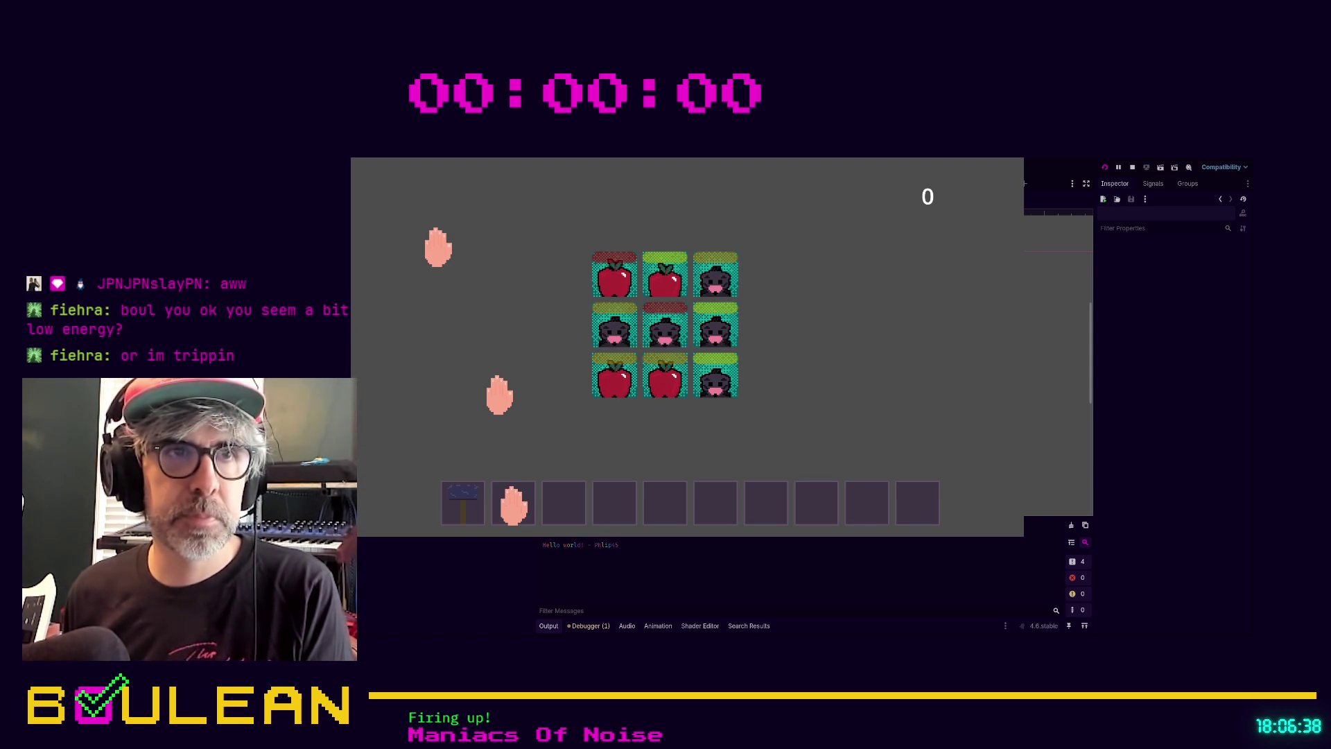
Whack the top-left apple tile three times to break it, then stop the game
click(631, 272)
click(632, 270)
click(632, 271)
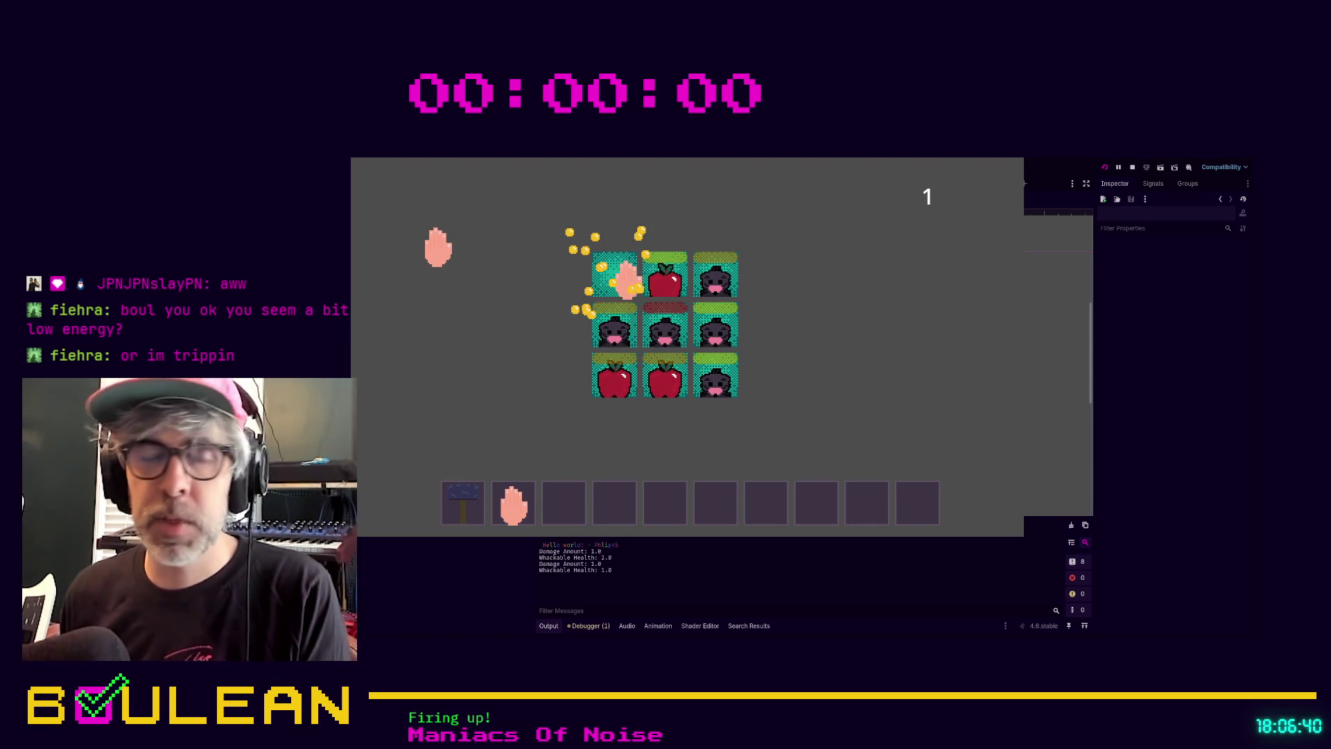
key(F8)
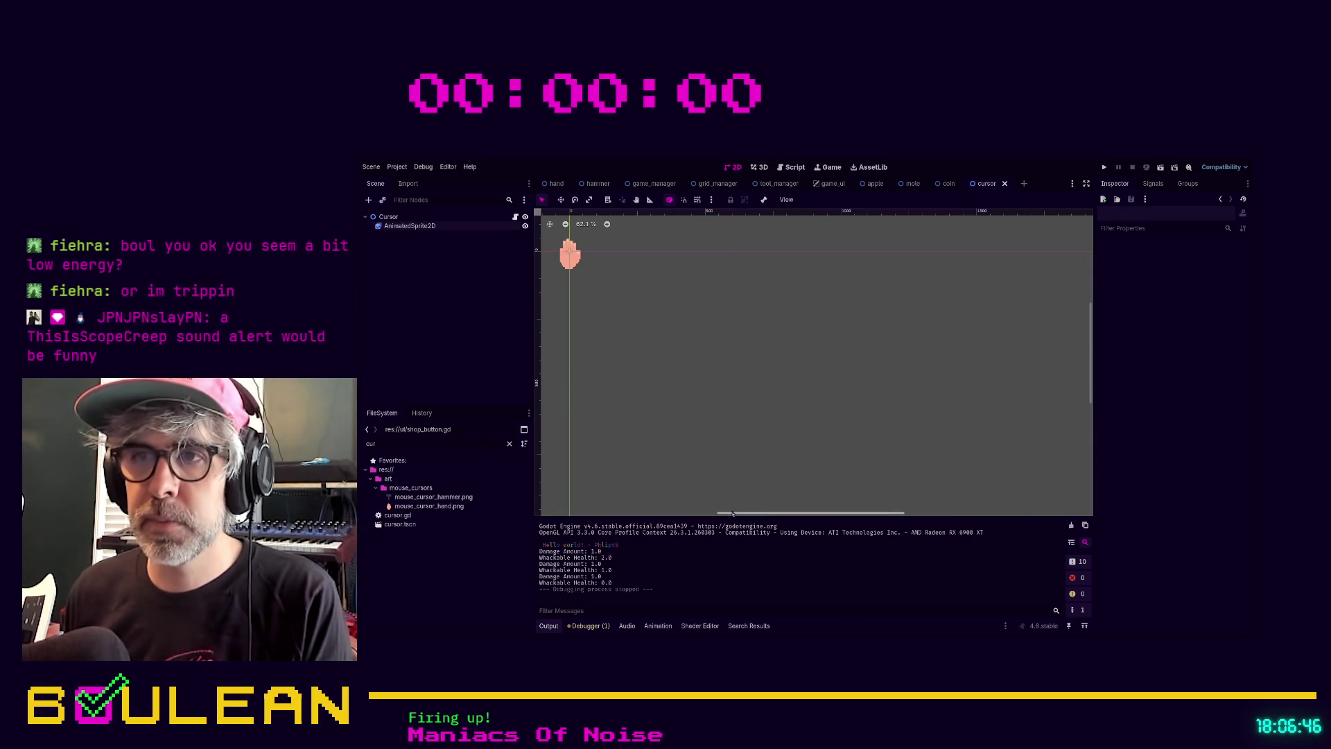
Launch the game again to play with the 4x-scaled hand cursor
scroll(732, 513, up, 3)
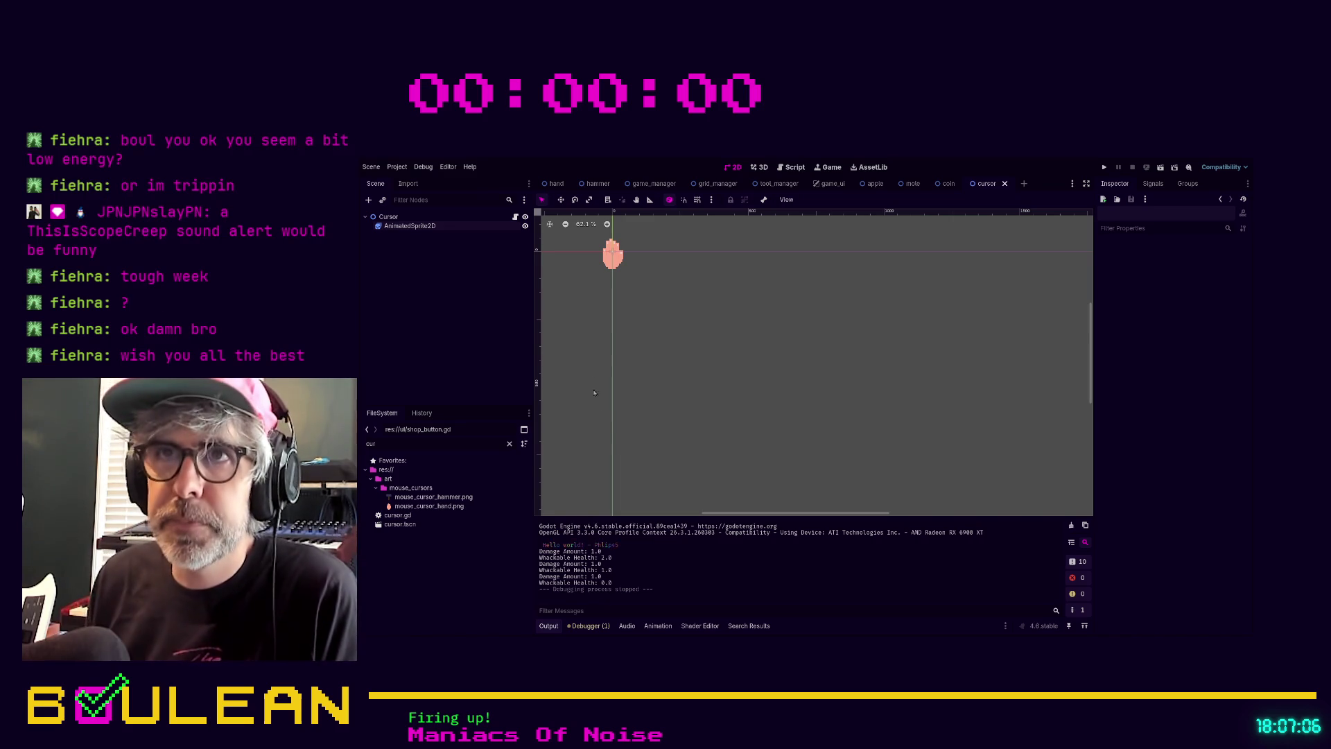
key(F5)
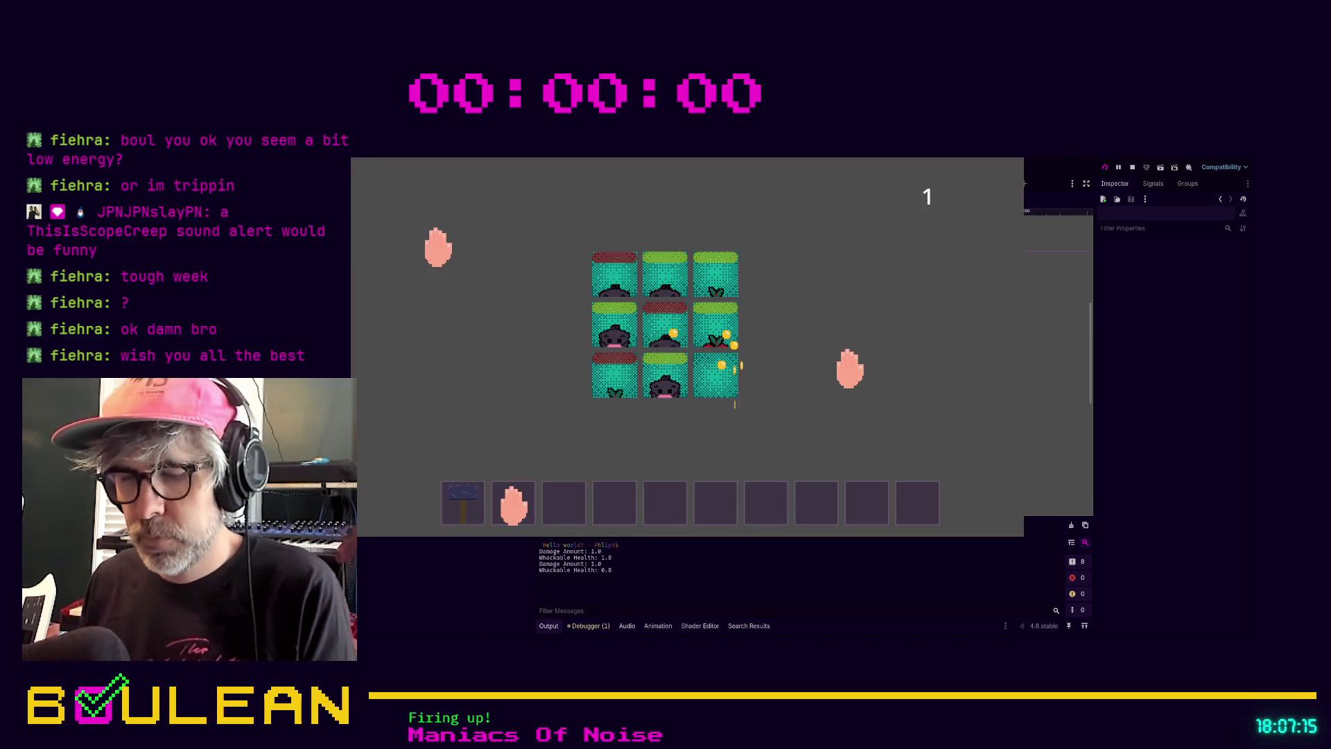
Stop the running game to return to the cursor scene in the editor
key(F8)
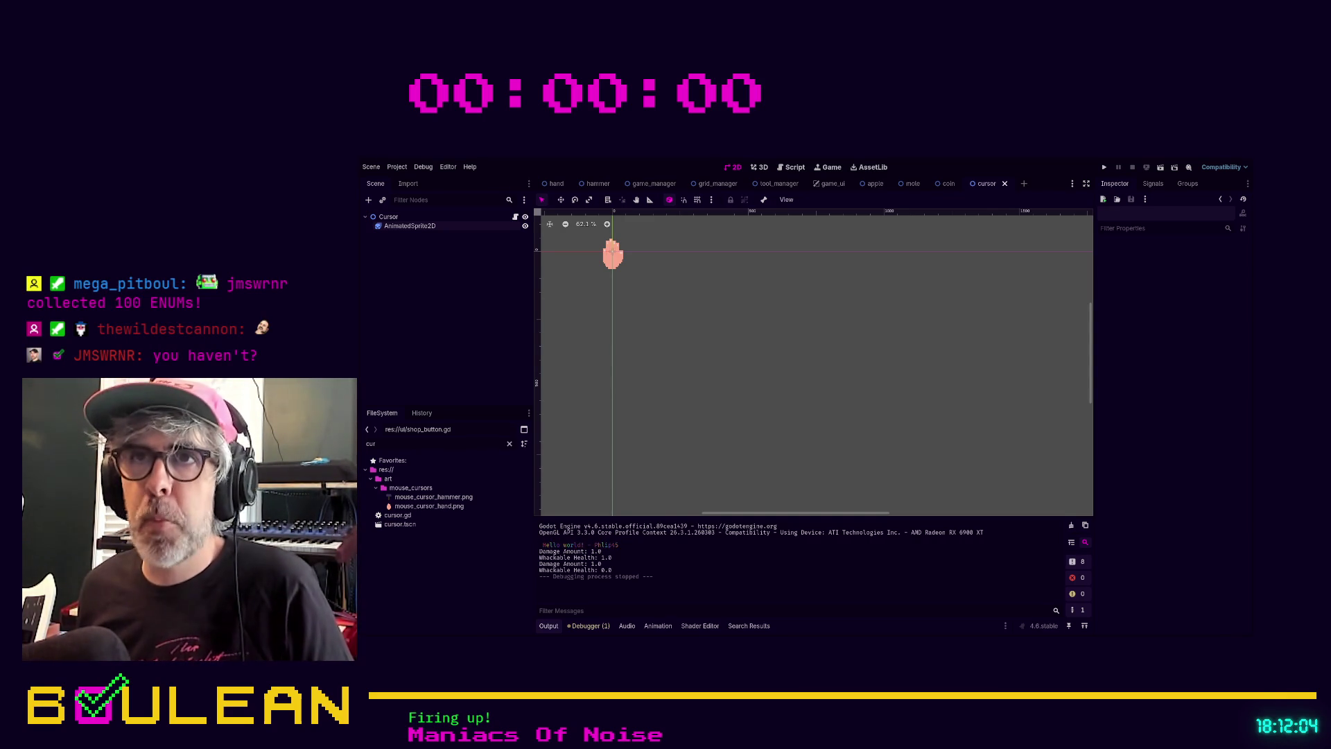
Inspect the AnimatedSprite2D's SpriteFrames, then paste an Area2D child under the Cursor root
click(427, 227)
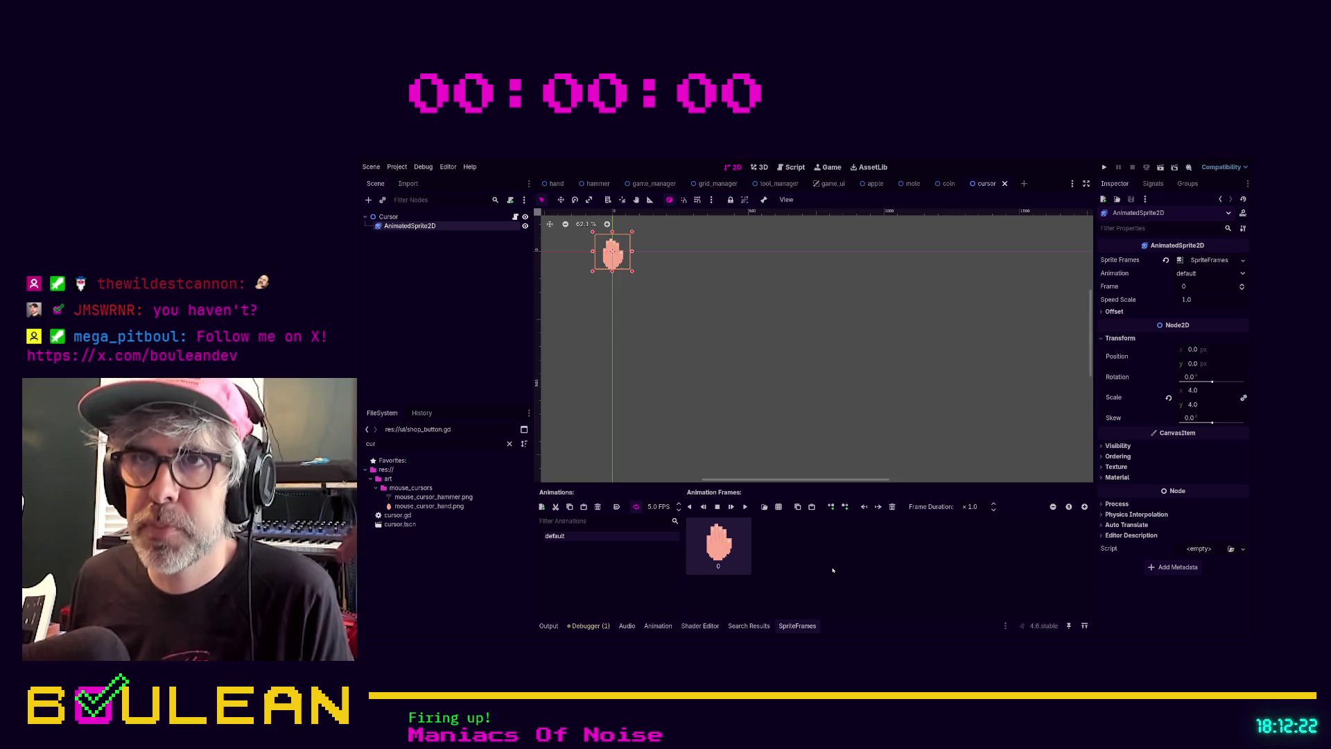
click(416, 217)
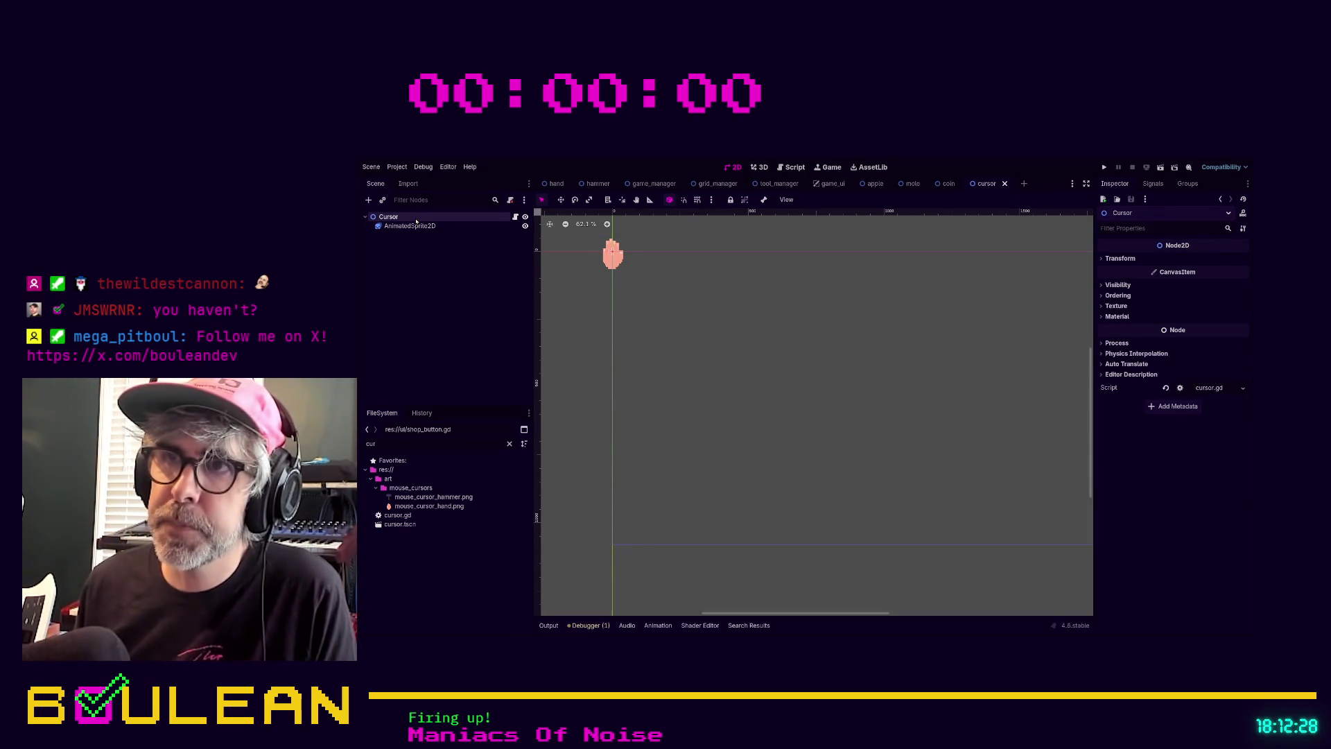
key(ctrl+v)
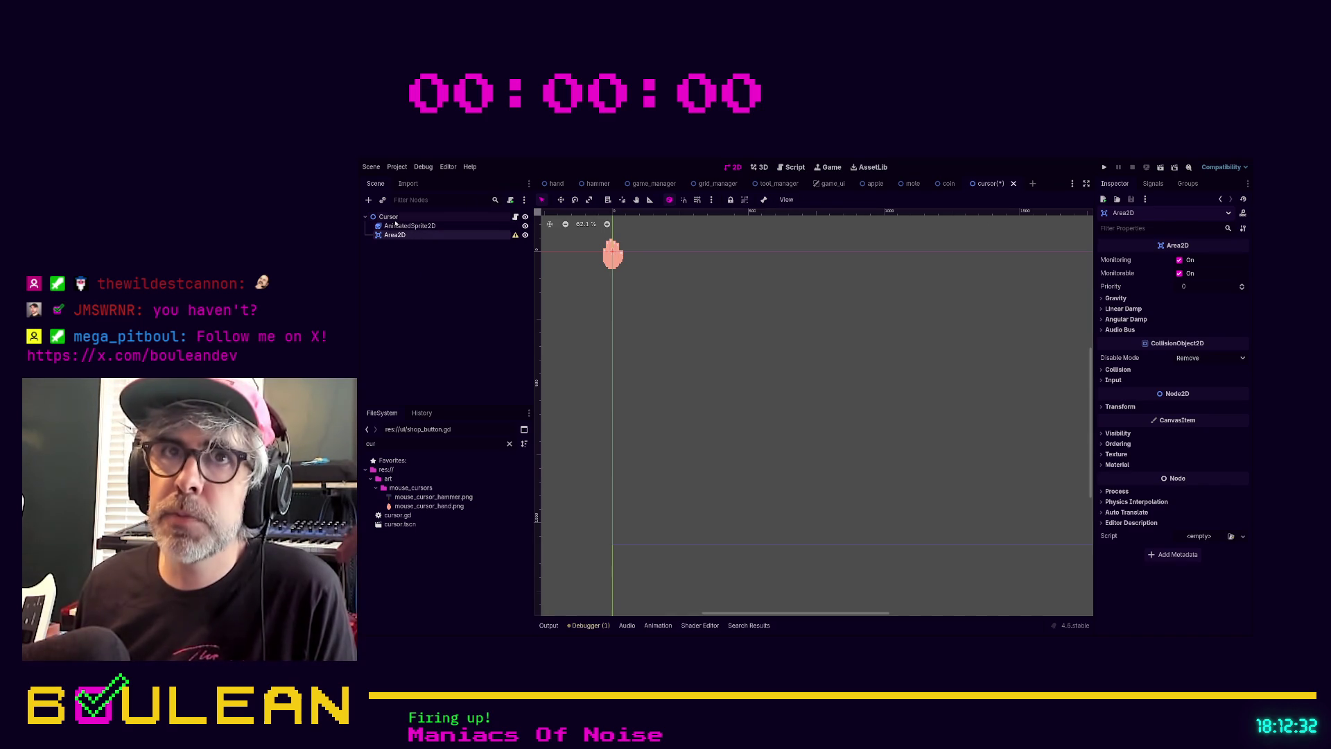
Add a CollisionShape2D under the Area2D and give it a CapsuleShape2D
click(403, 217)
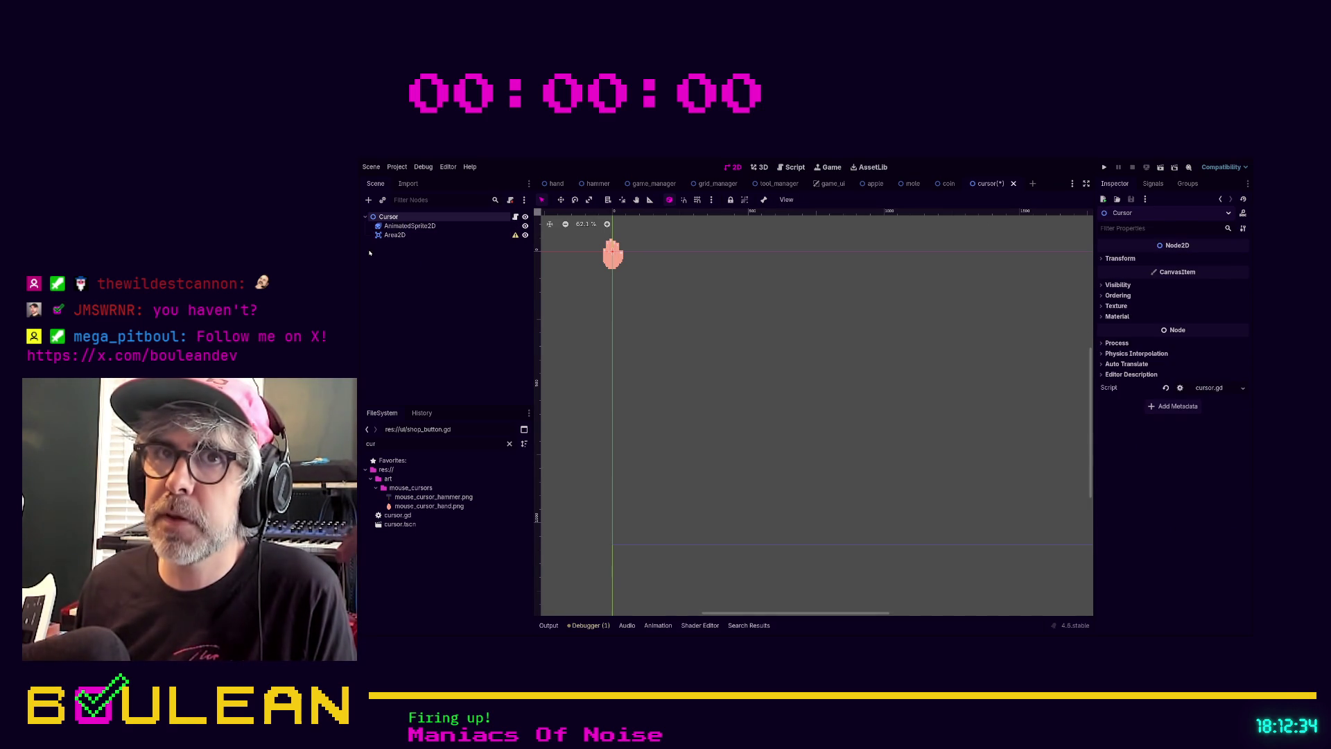
click(393, 236)
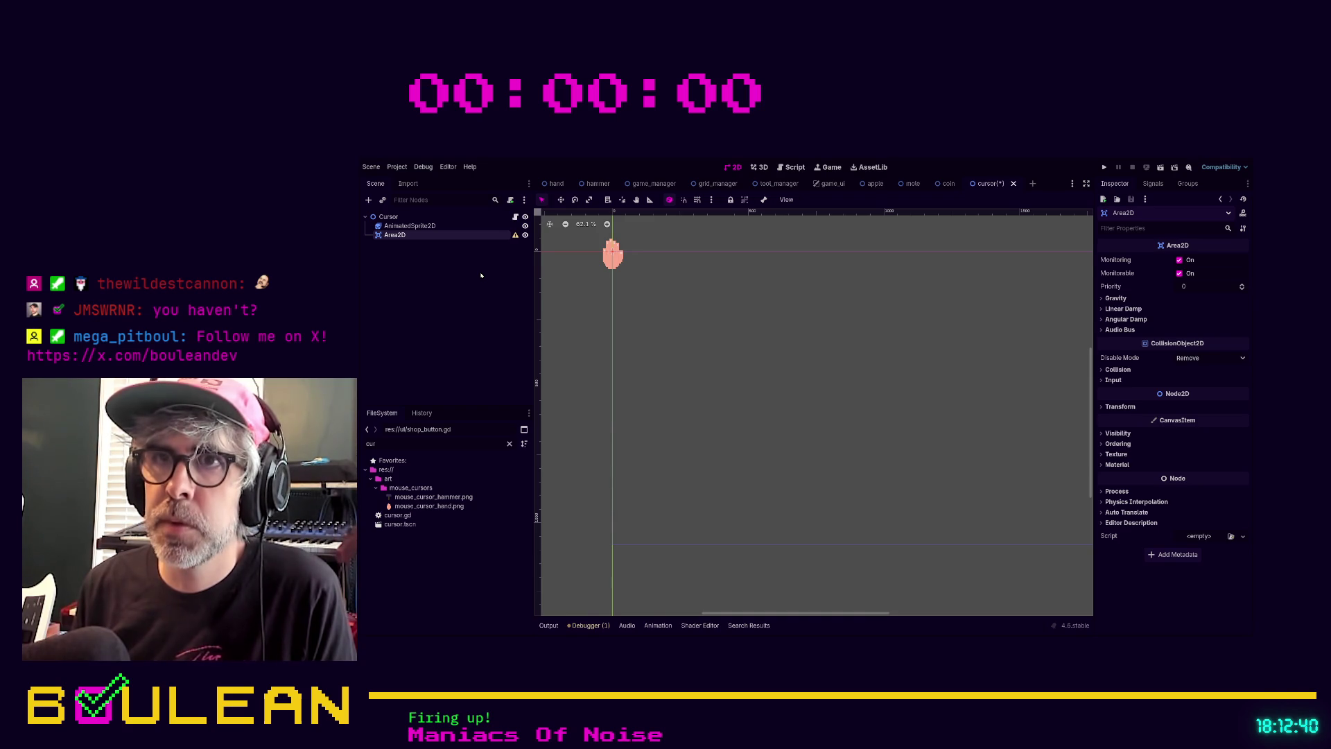
key(ctrl+v)
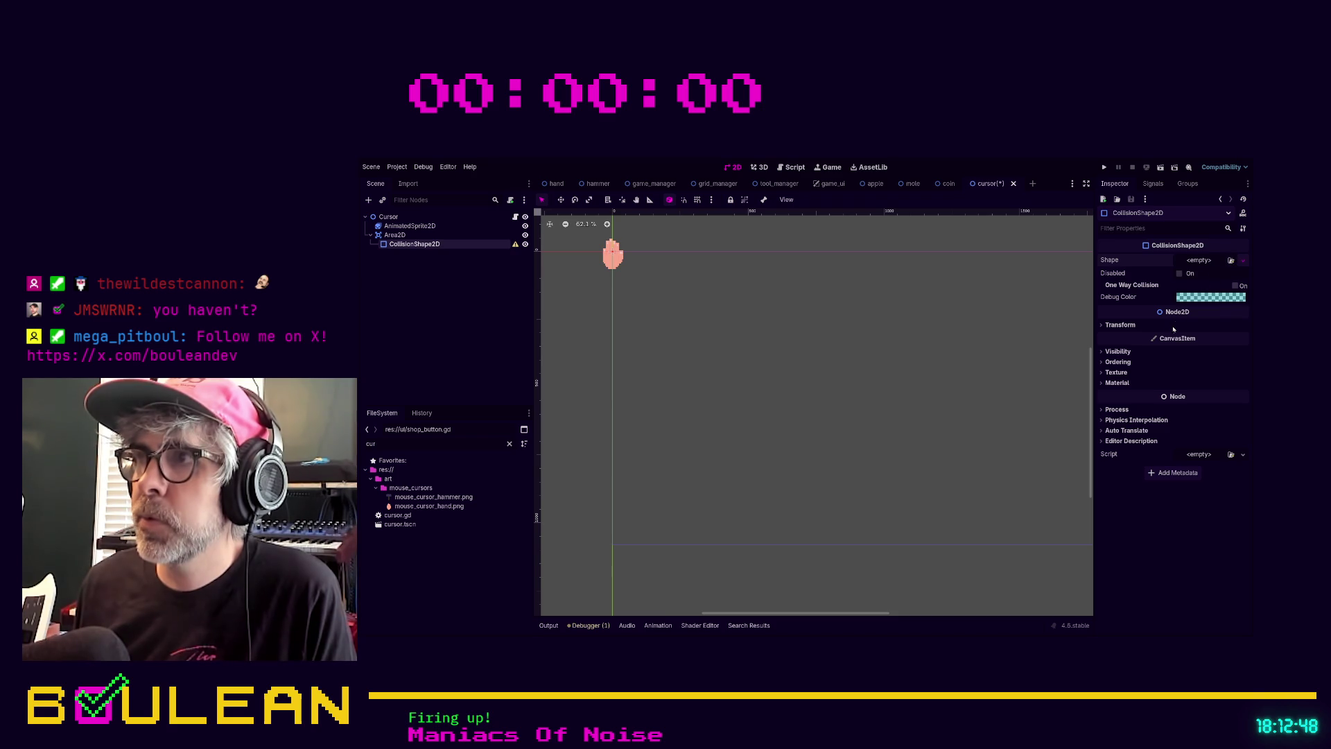
click(1242, 260)
click(1203, 274)
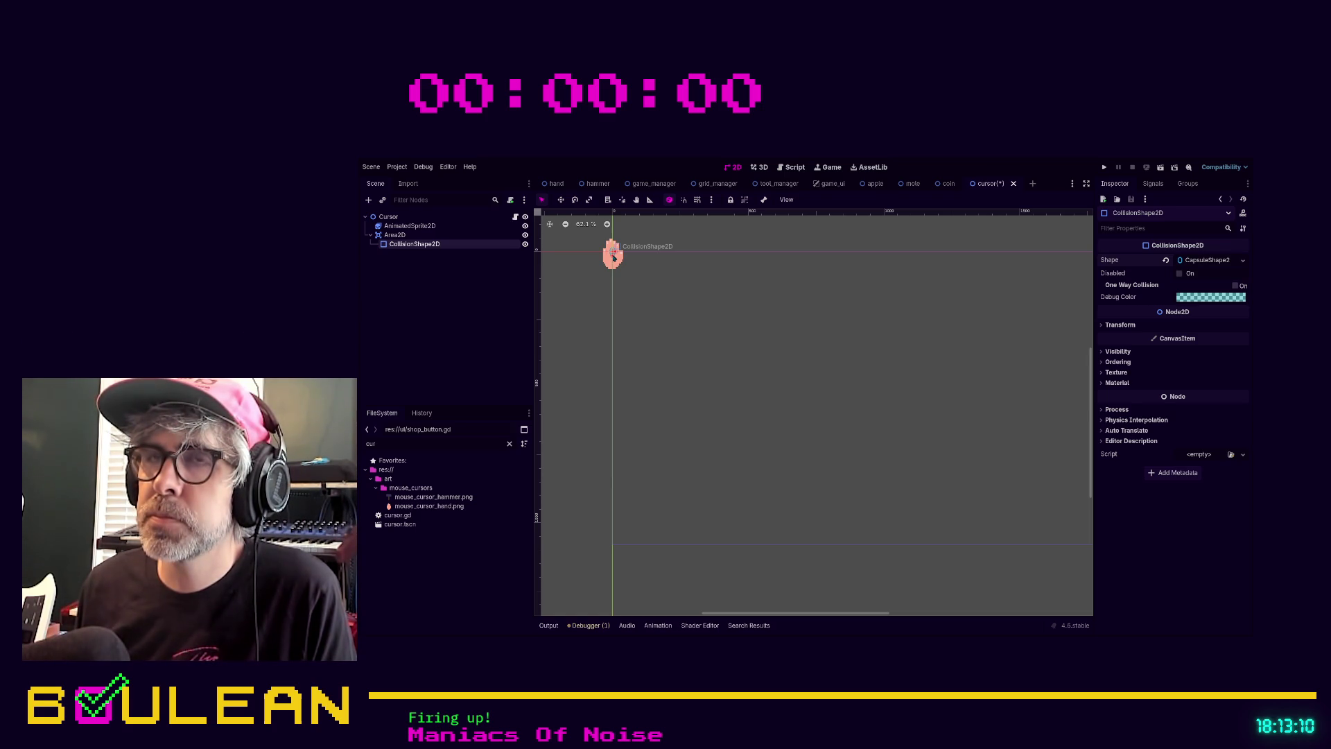
Stretch and widen the capsule so it covers the hand sprite
drag(613, 257, 613, 270)
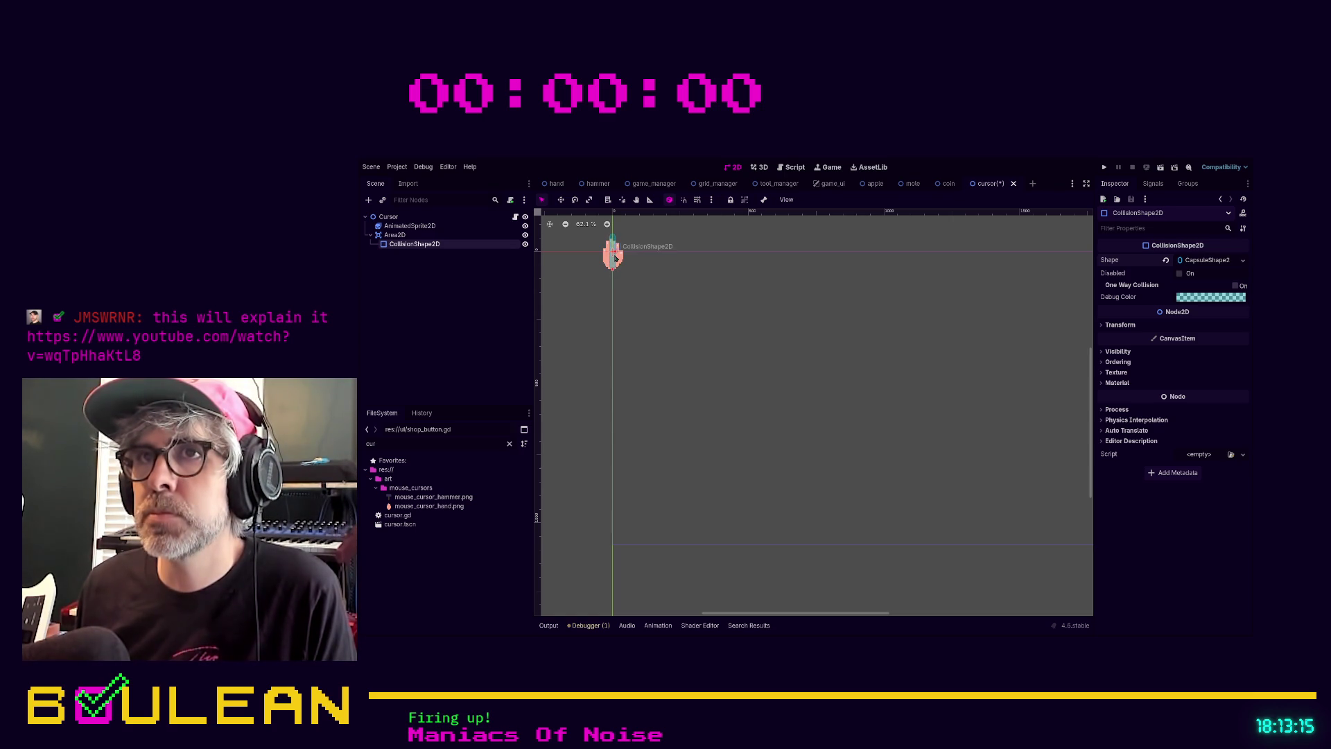
drag(616, 257, 625, 257)
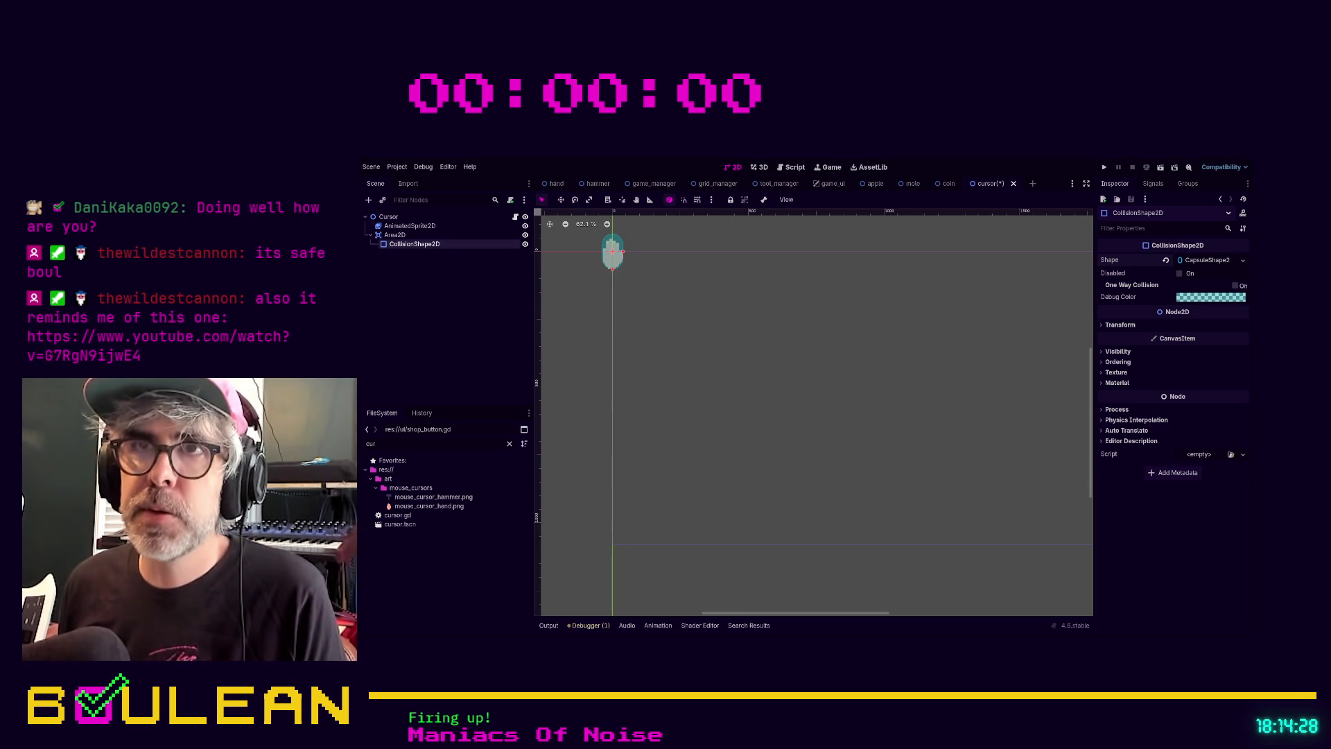
drag(615, 269, 613, 267)
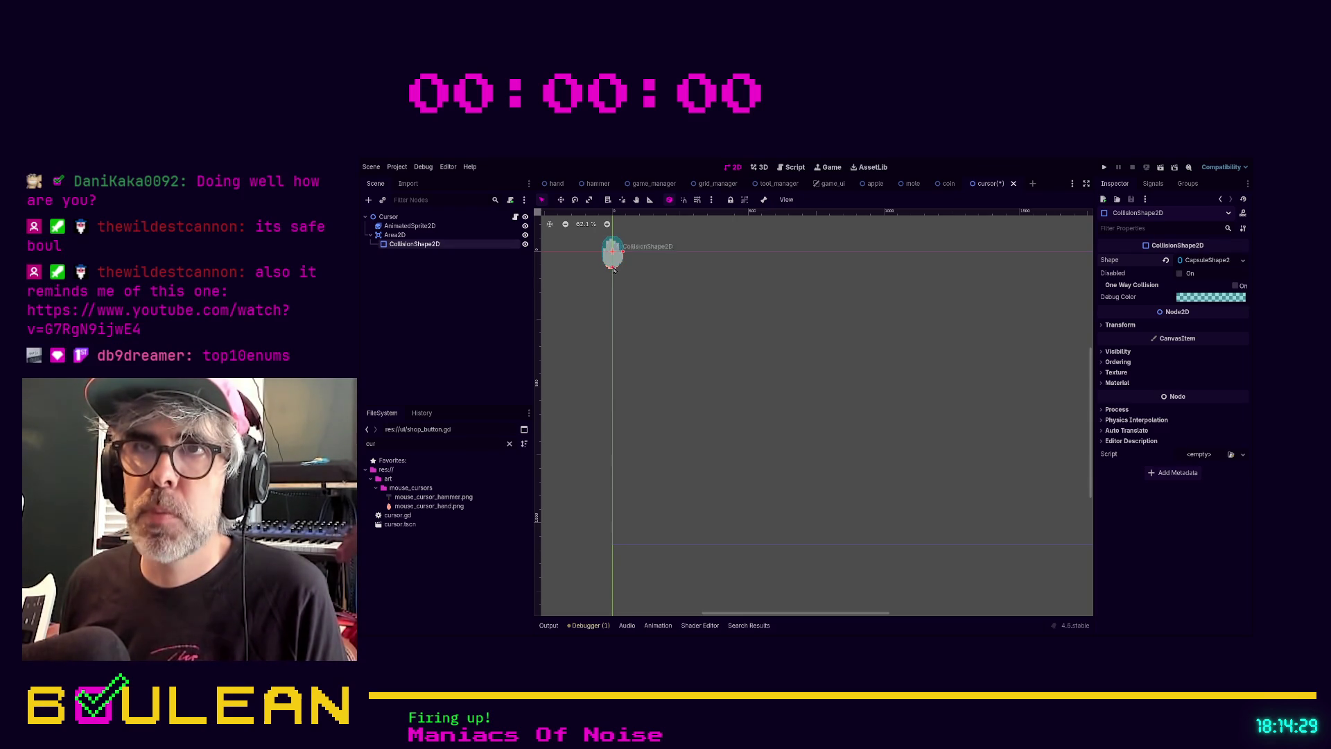
Save the cursor scene, then review the Area2D and CollisionShape2D properties in the Inspector
click(696, 322)
key(ctrl+s)
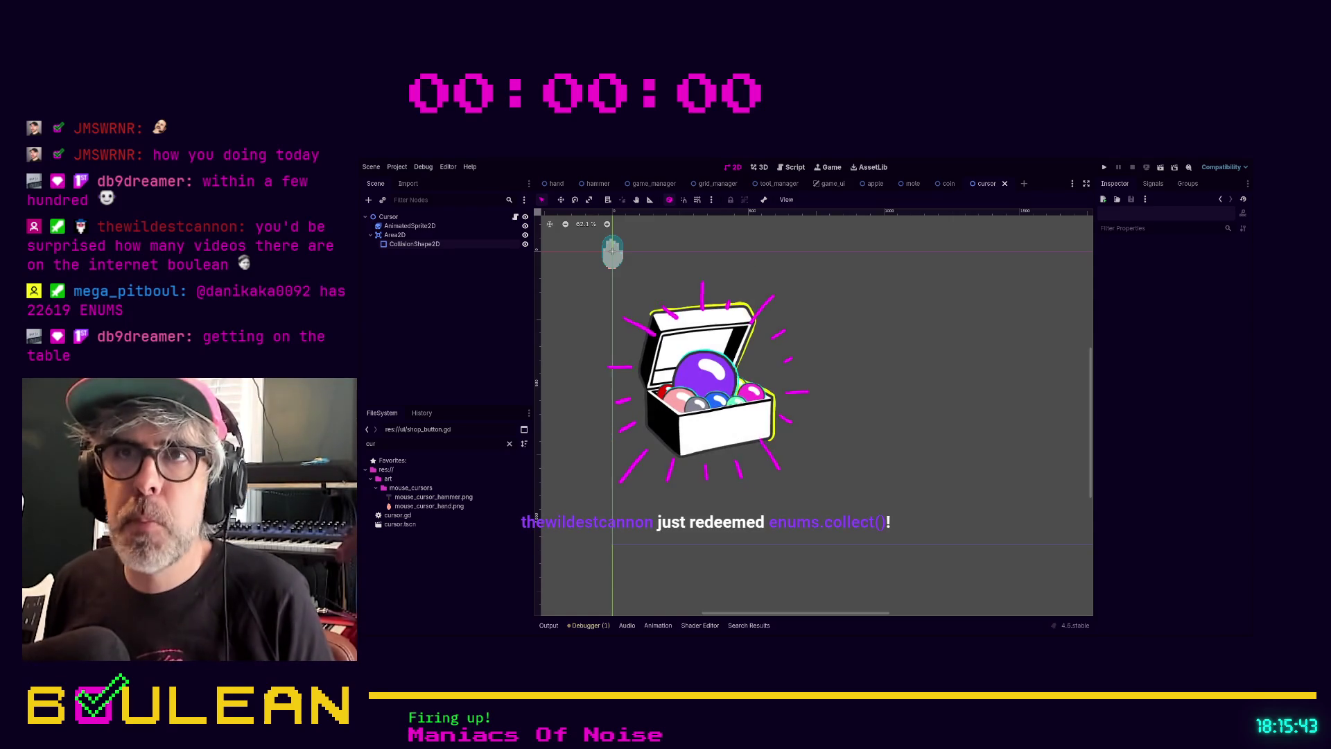
click(396, 235)
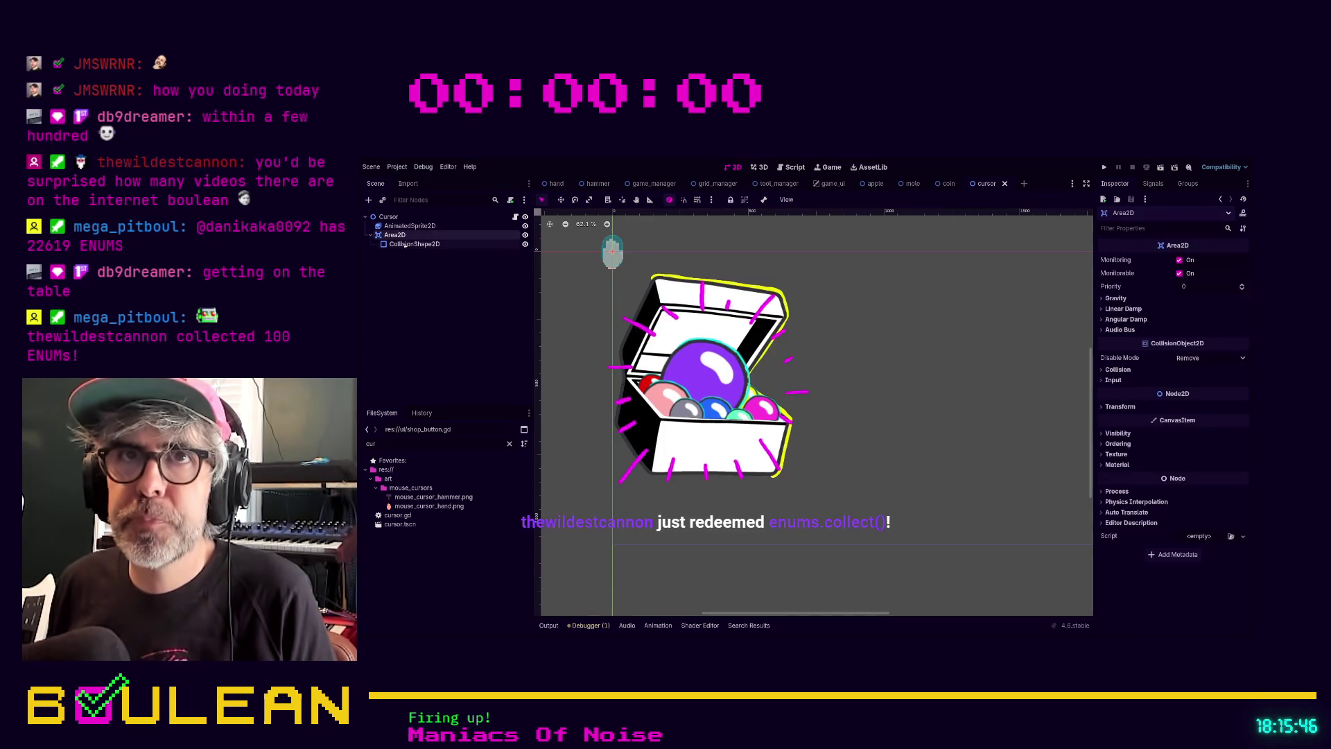
click(406, 244)
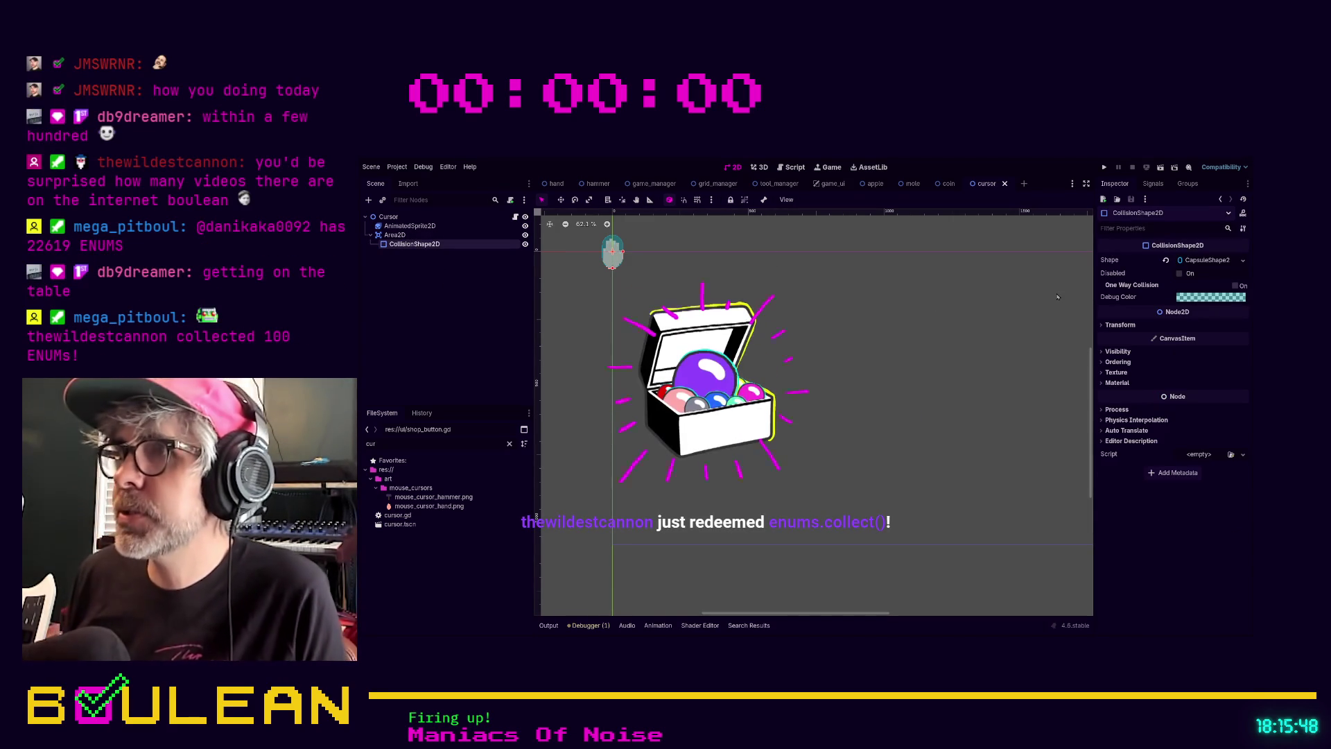
click(404, 236)
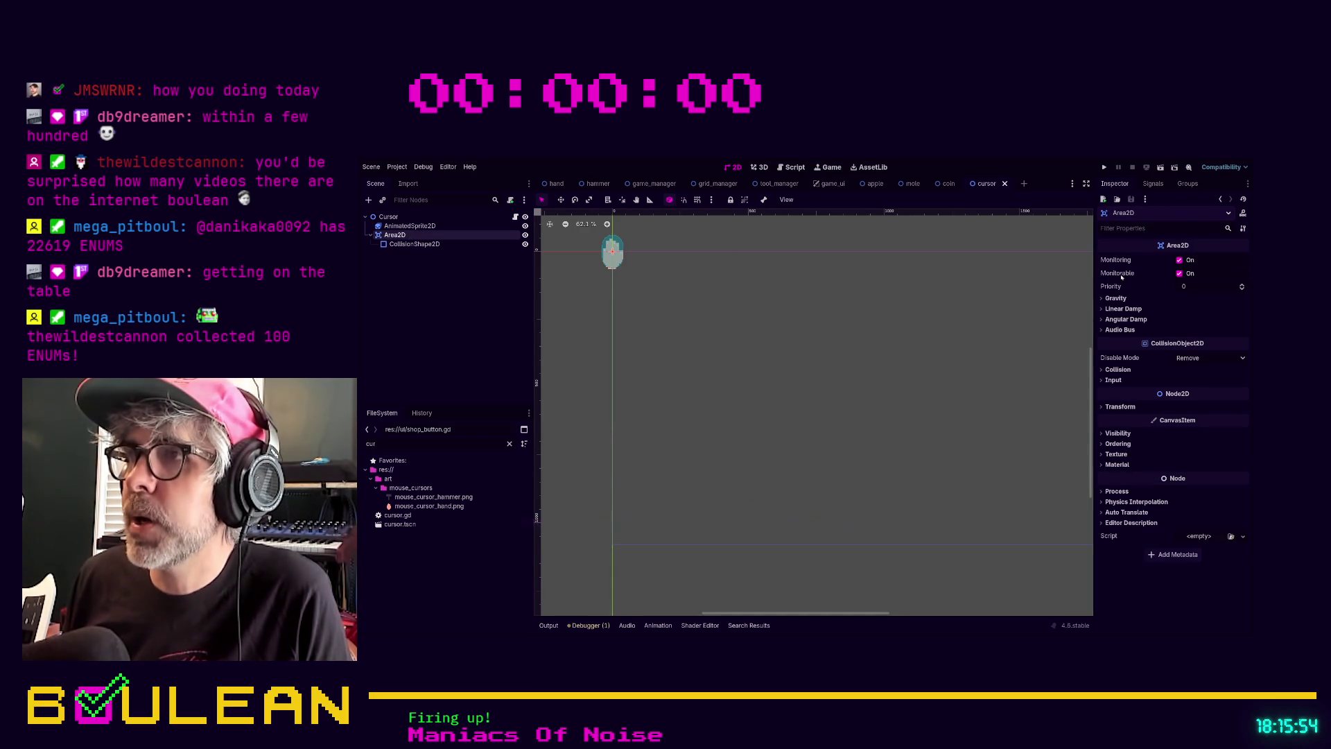
Turn off the Area2D's Monitorable and Input Pickable and clear its collision layers 1 and 2
click(1180, 273)
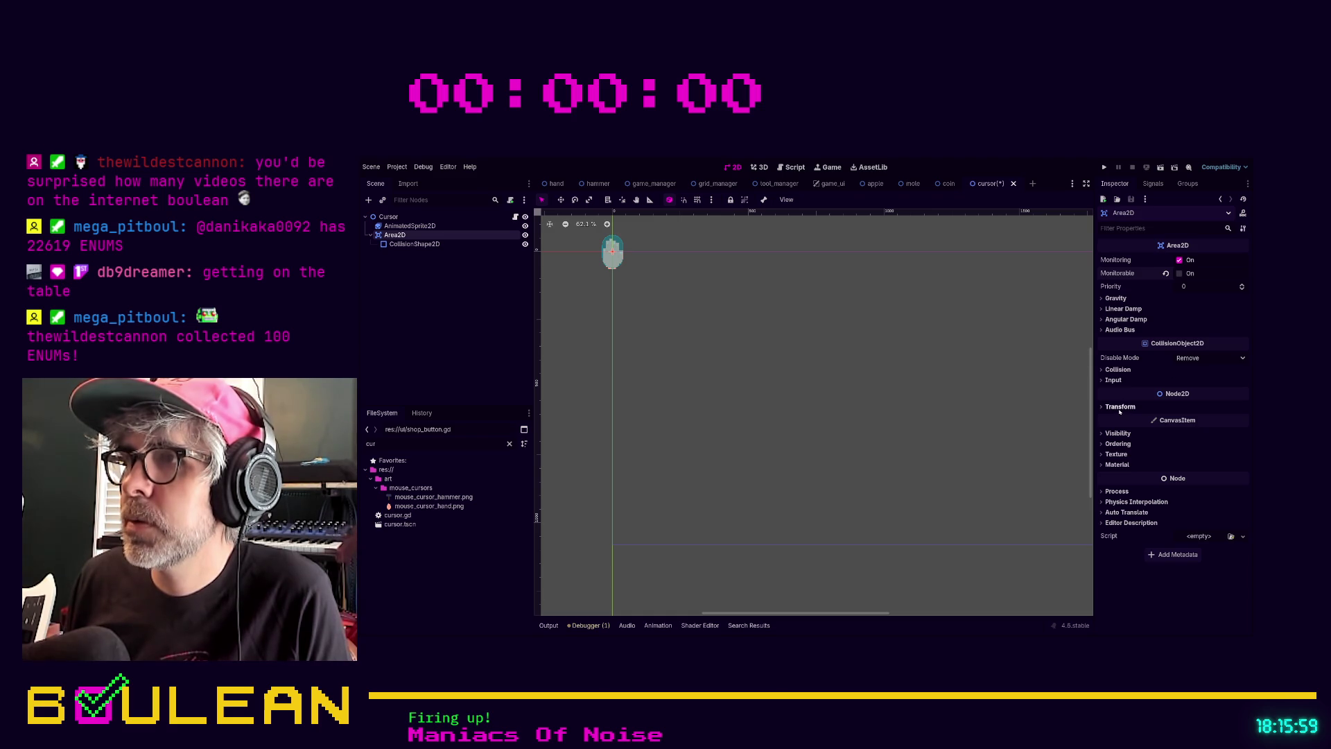
click(1118, 369)
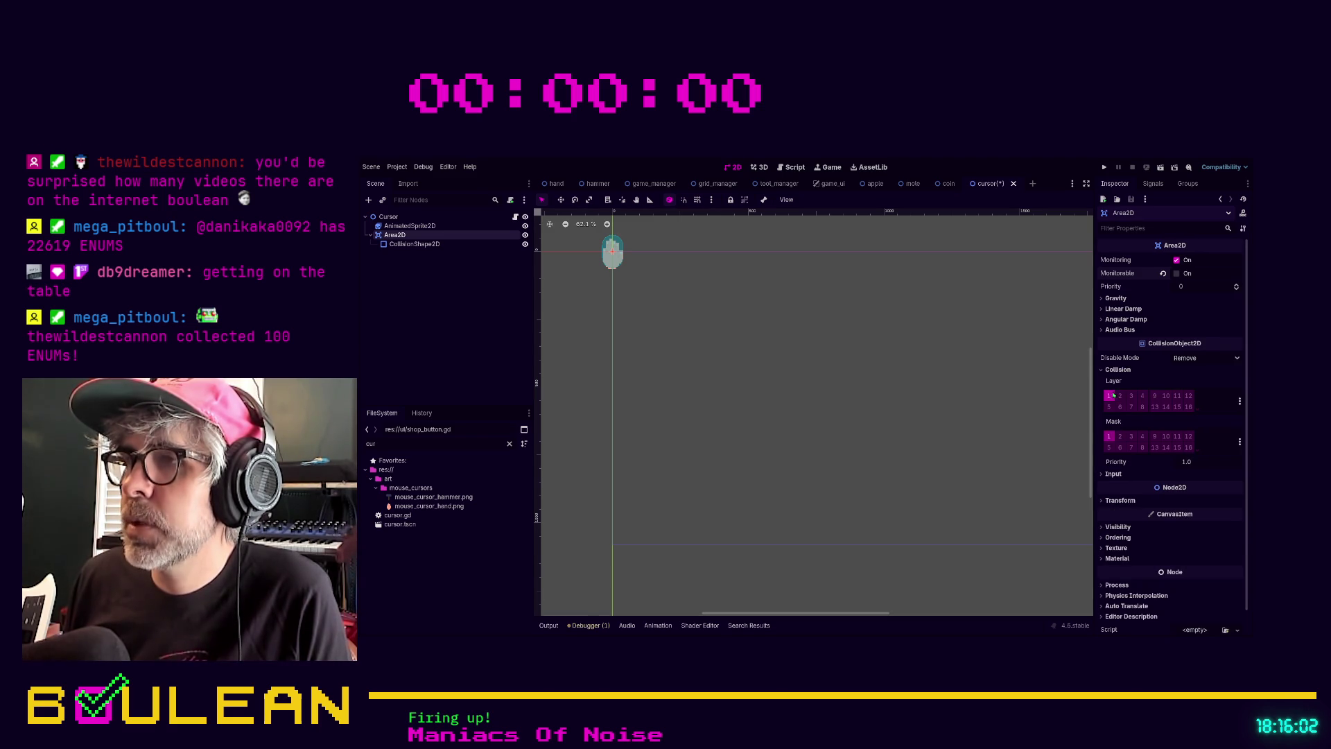
click(1119, 396)
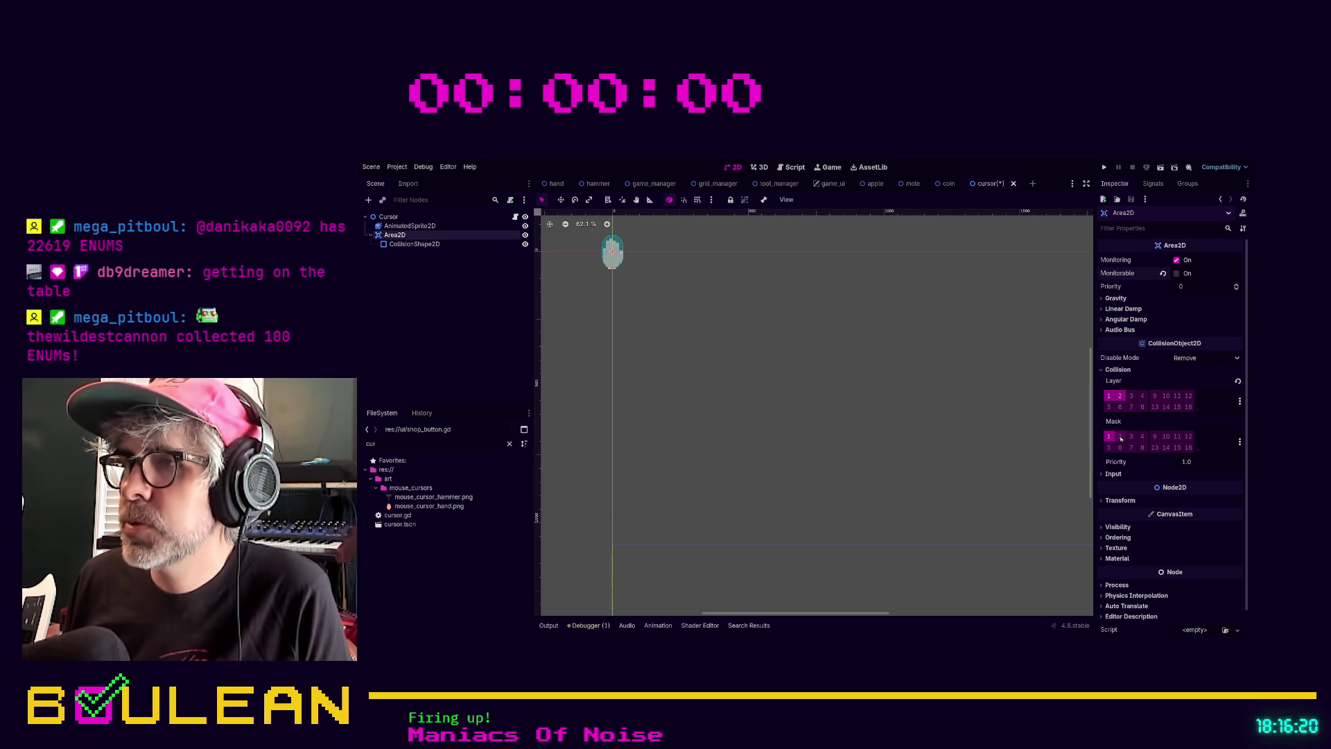
click(1119, 395)
click(1109, 396)
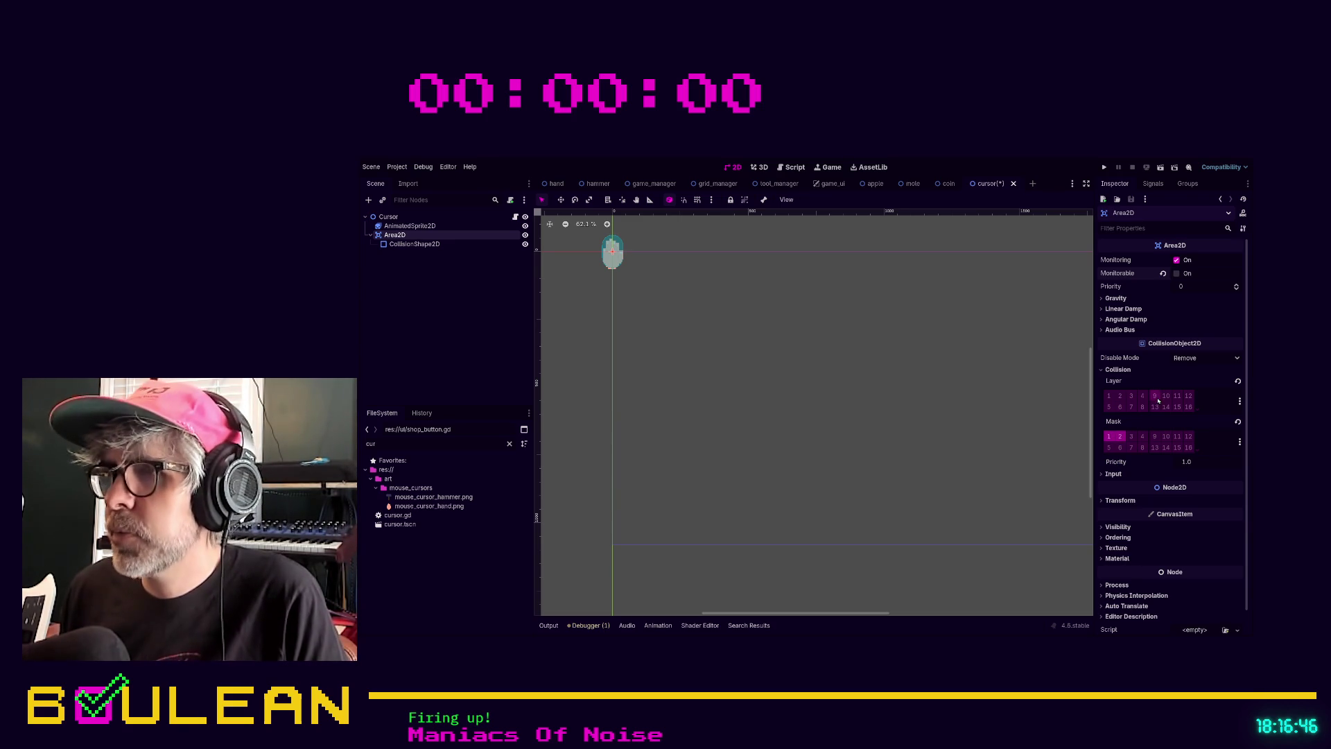
click(1108, 473)
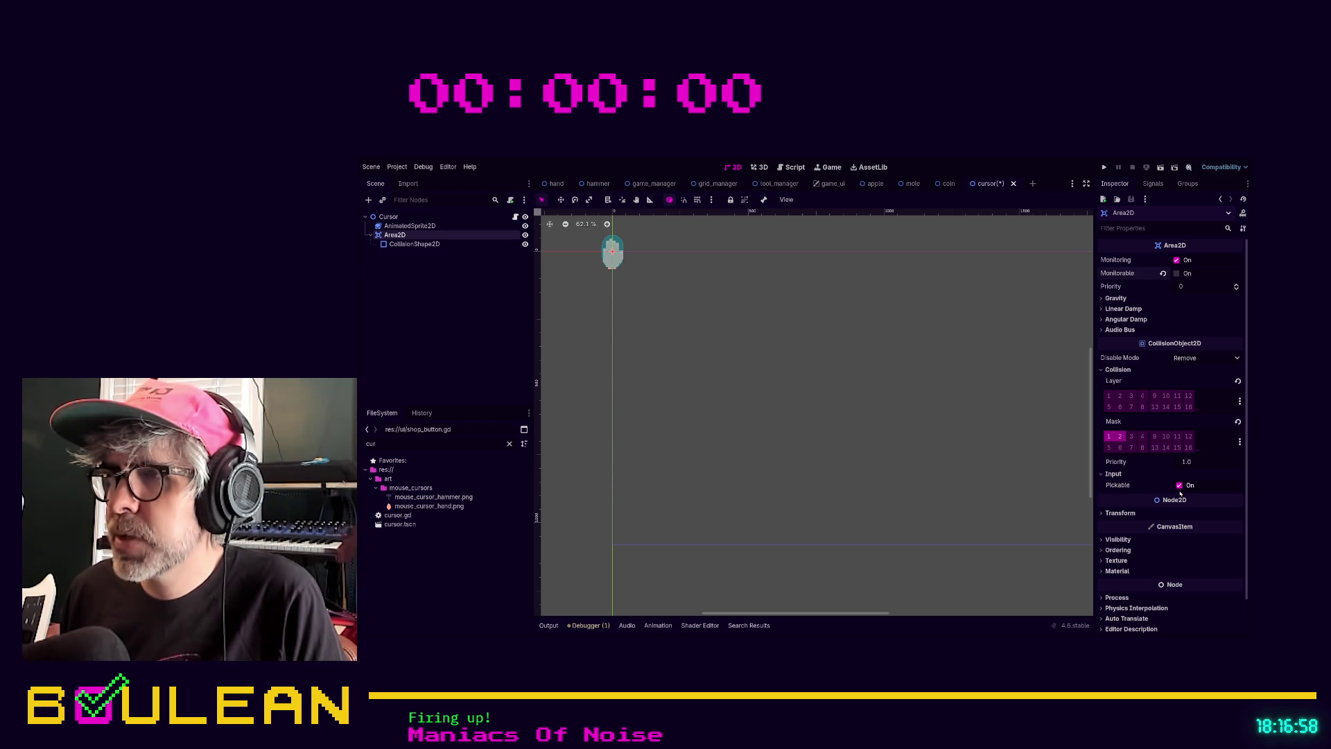
click(1180, 486)
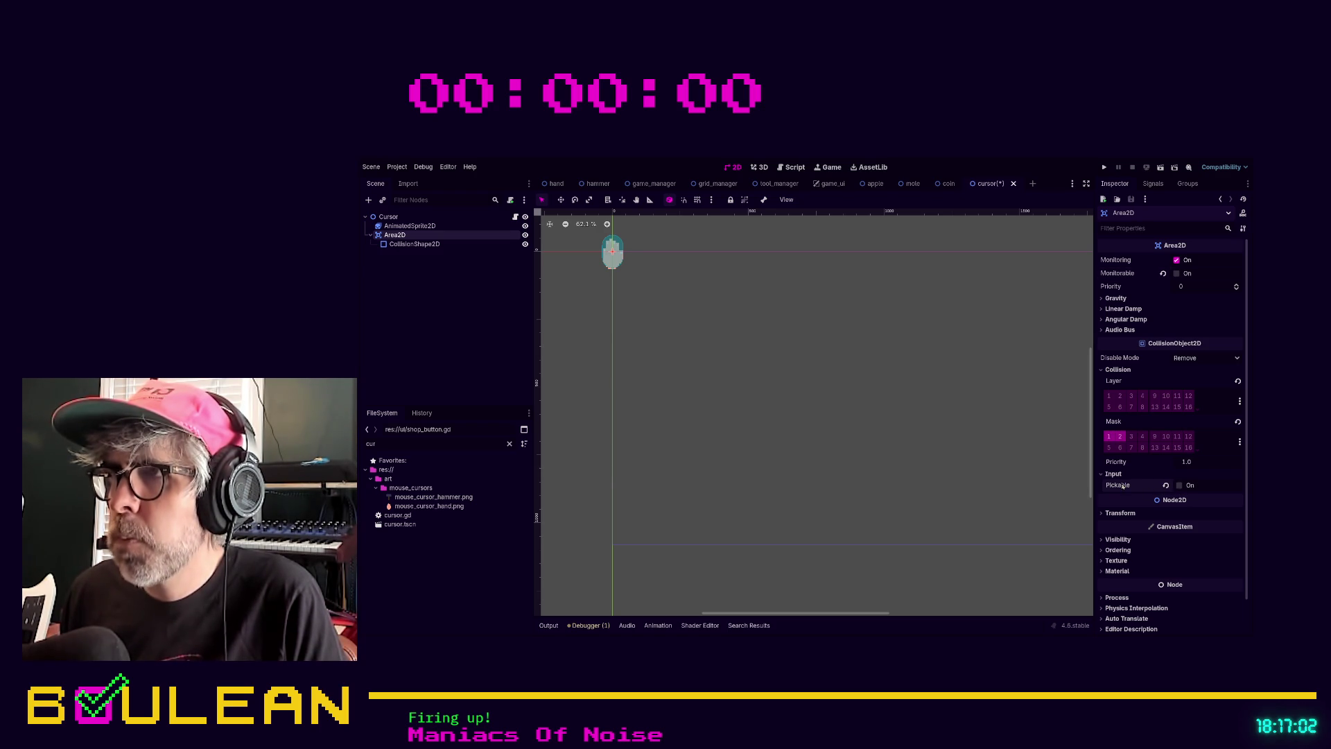
Look through the Area2D's Gravity, Linear Damp, Angular Damp and Audio Bus settings in the Inspector
click(1116, 298)
click(1123, 321)
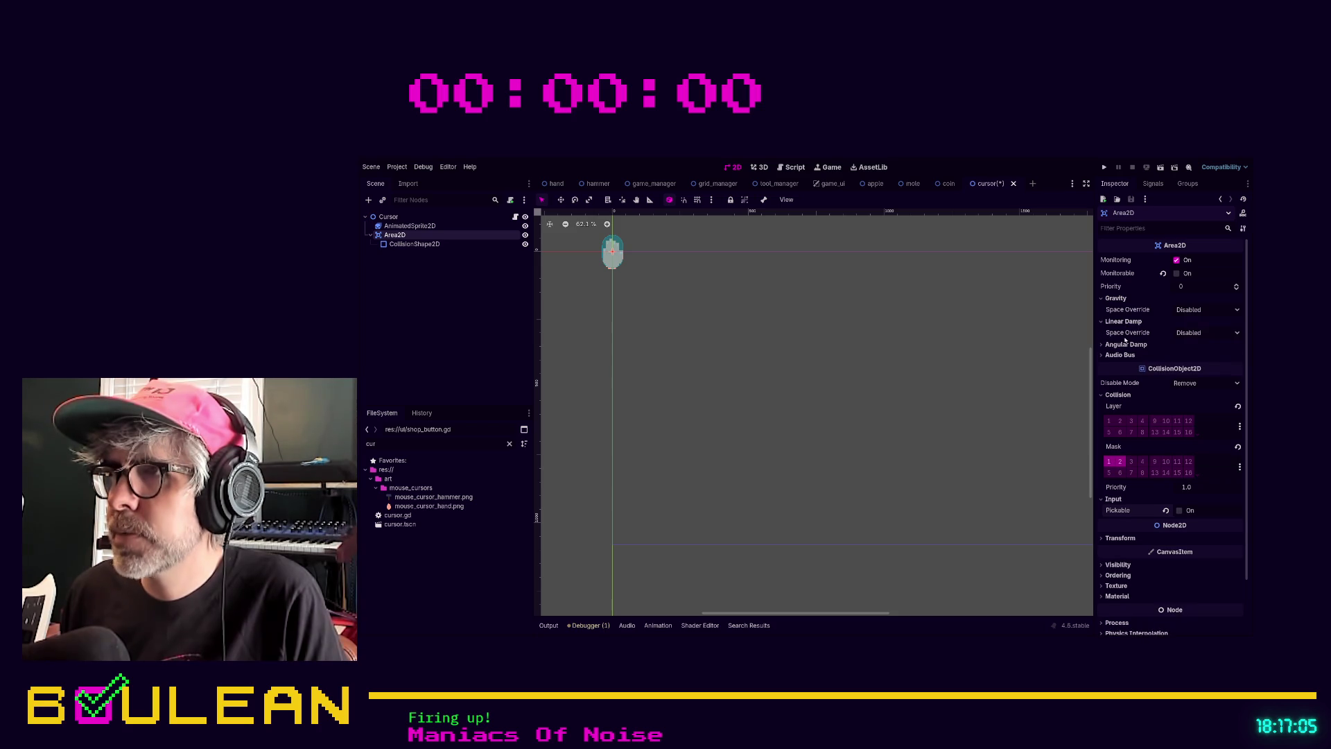
click(1125, 344)
click(1120, 367)
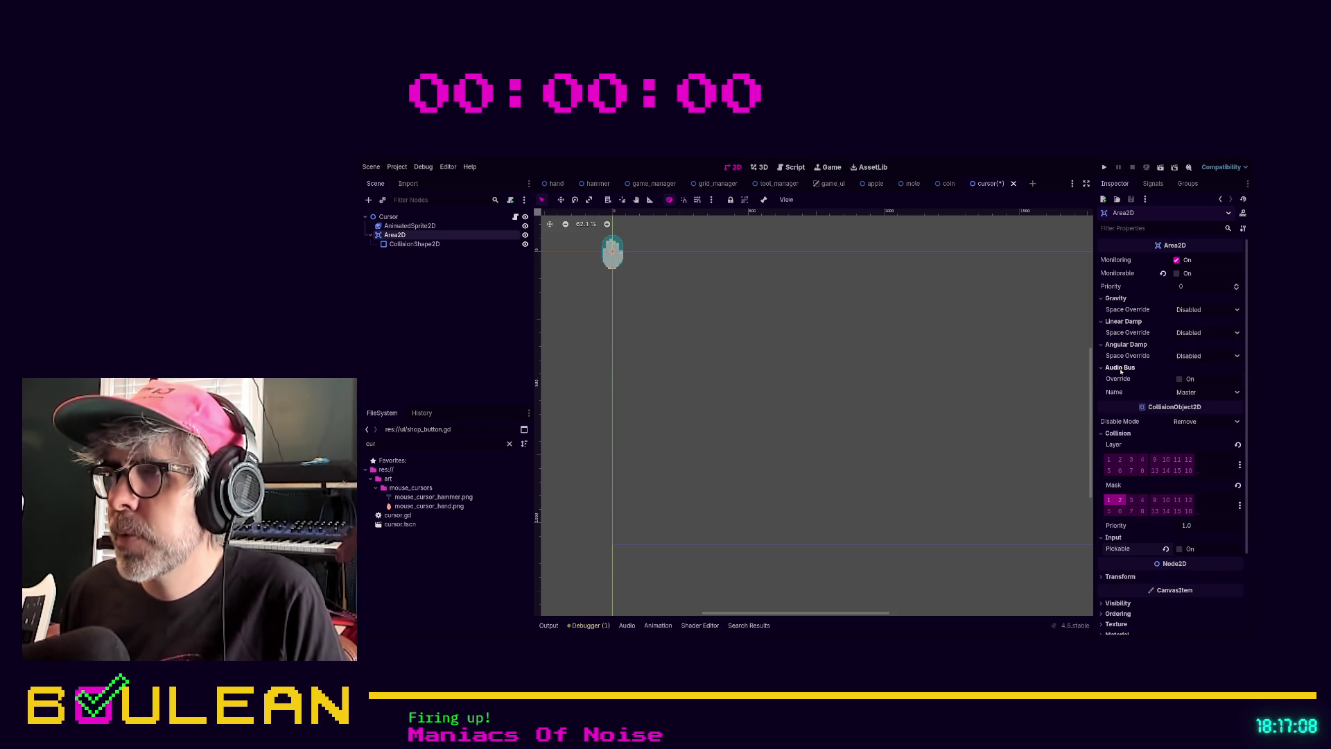
click(1120, 368)
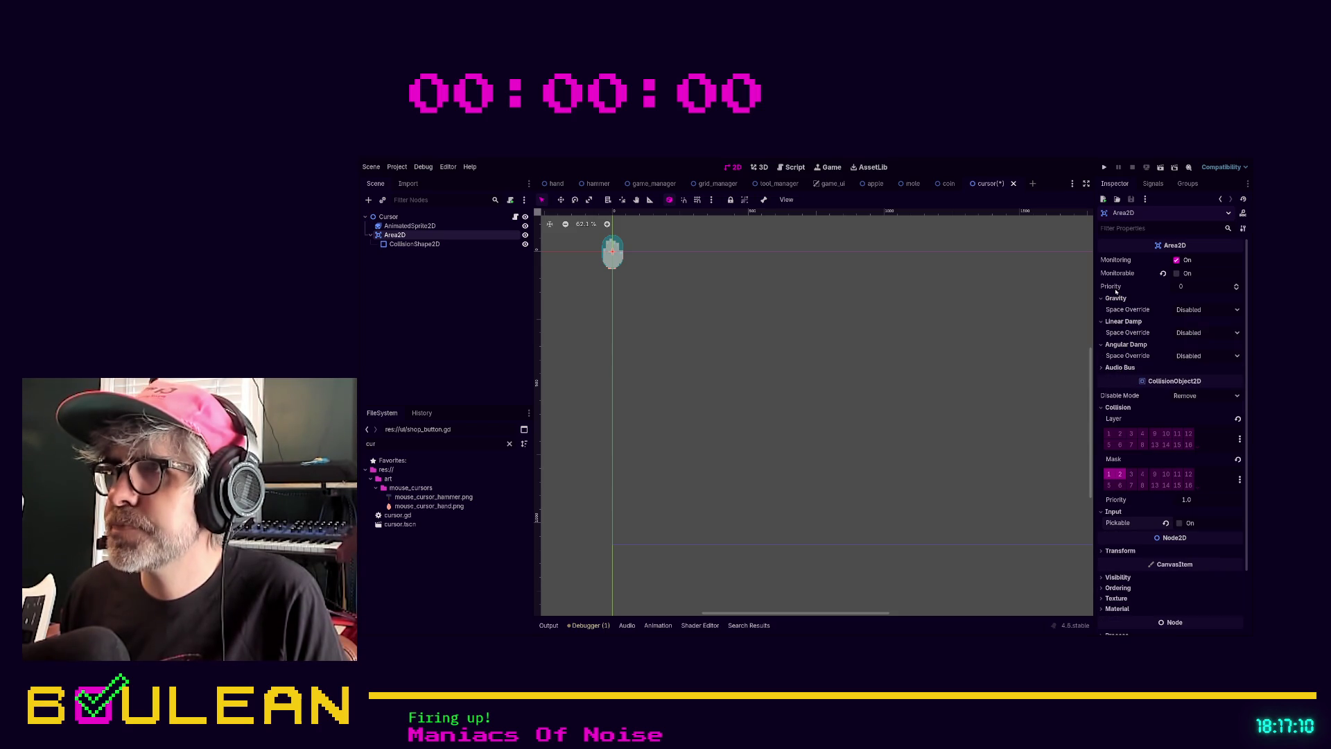
Set the Area2D's Z Index to 100 under Ordering and save the cursor scene
scroll(1131, 501, down, 2)
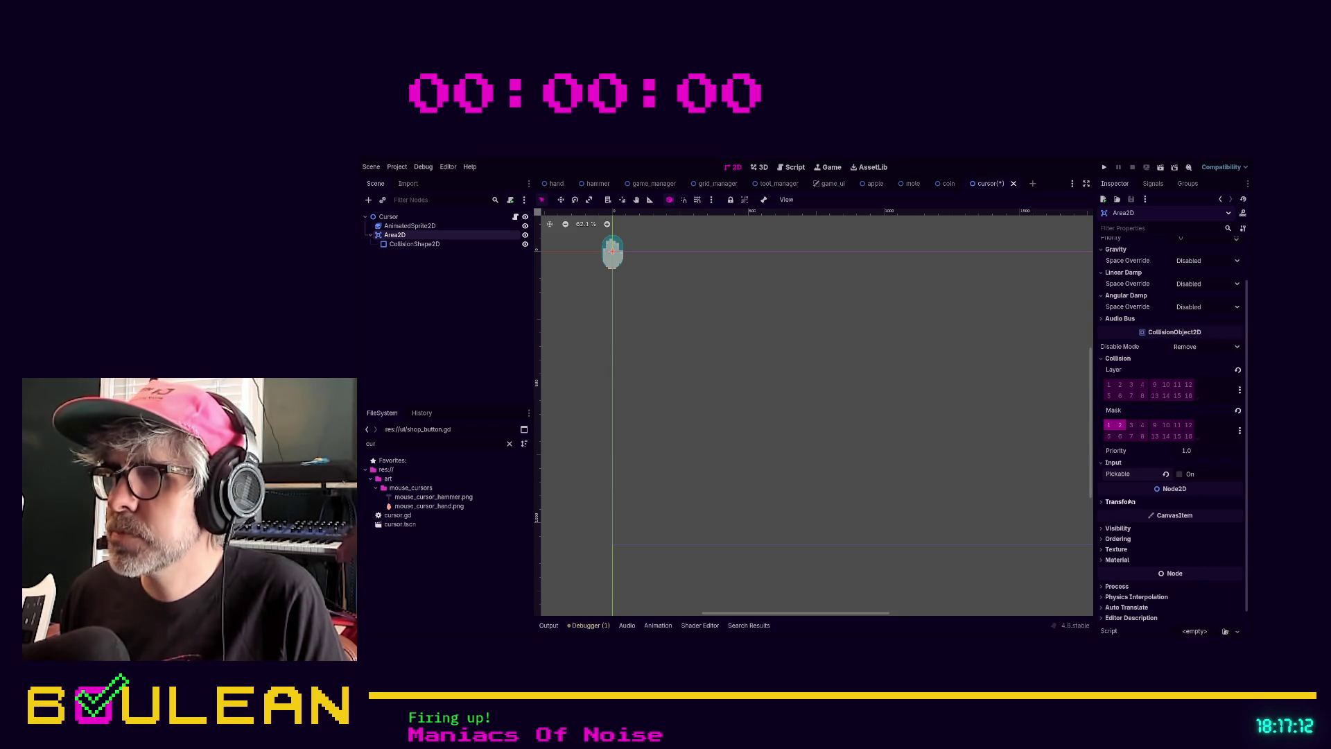
click(1119, 540)
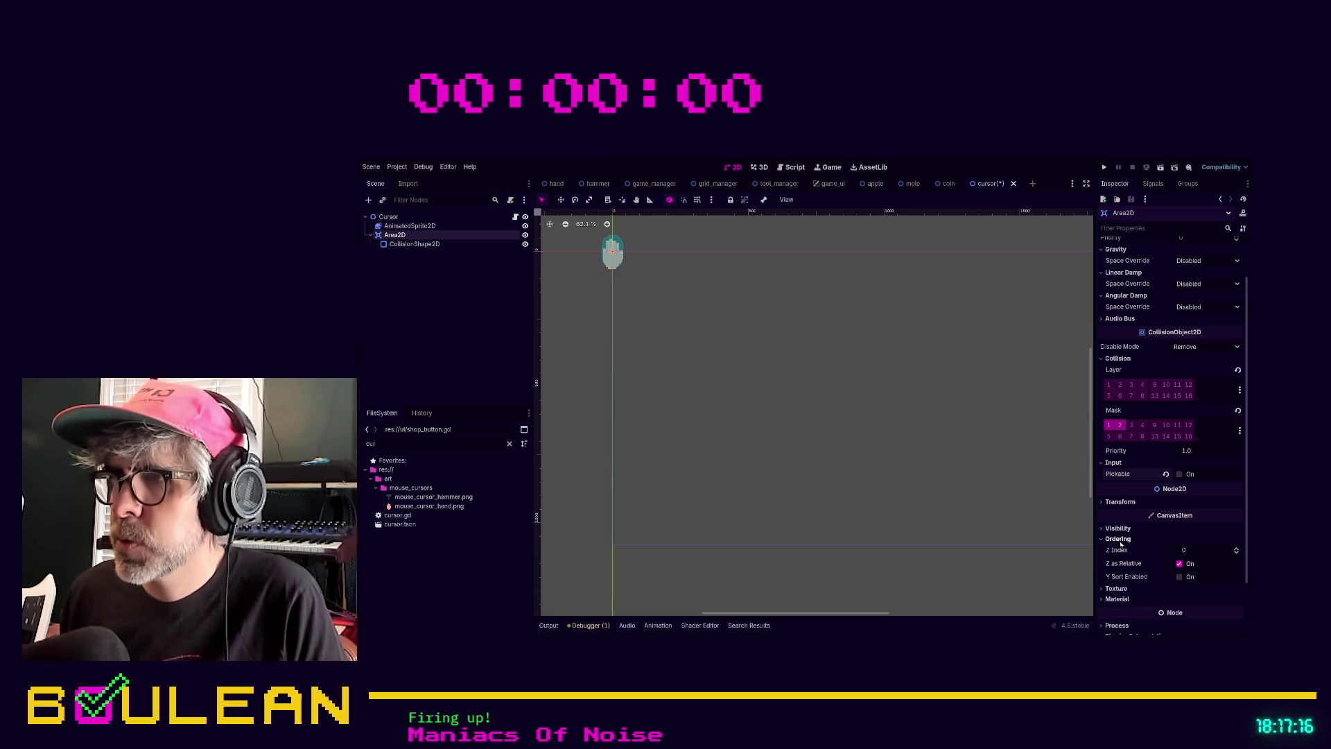
click(1198, 549)
text(100)
key(Return)
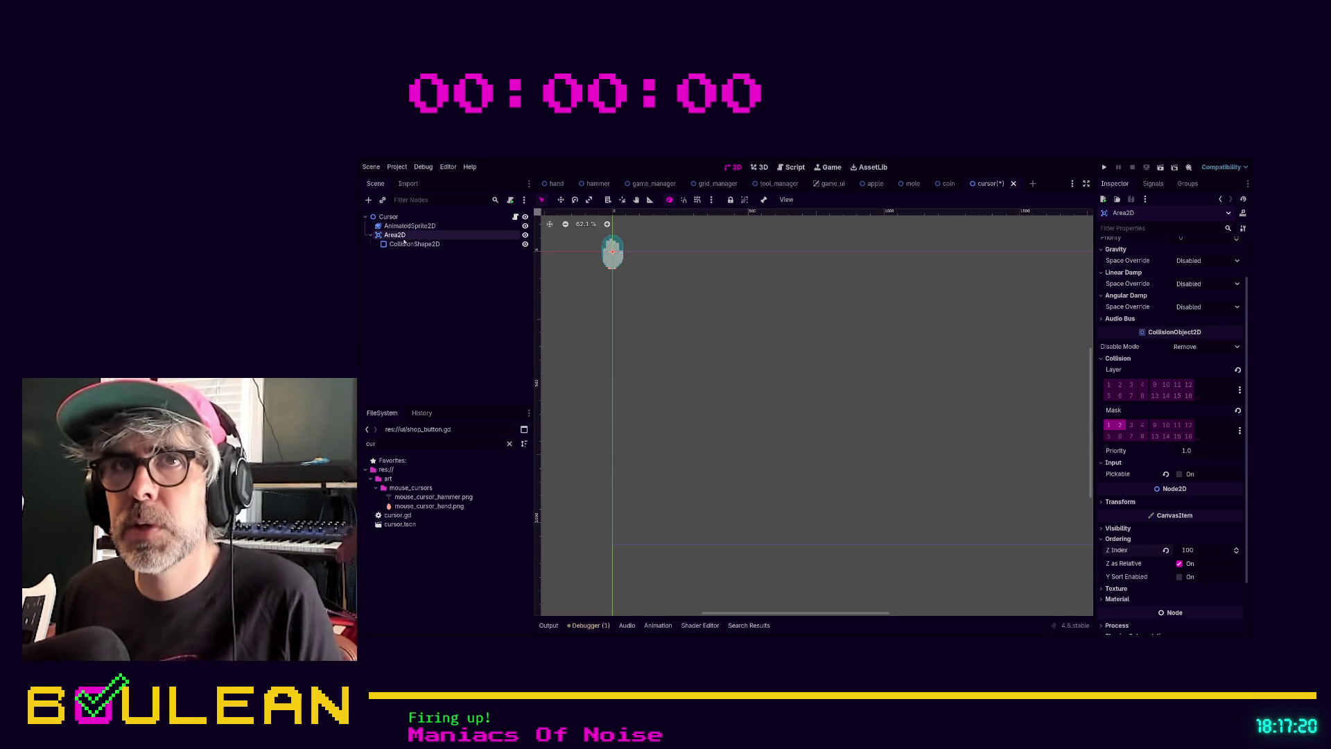
key(ctrl+s)
Set the root Cursor node's Z Index to 100, finding it by filtering properties for 'order'
click(387, 217)
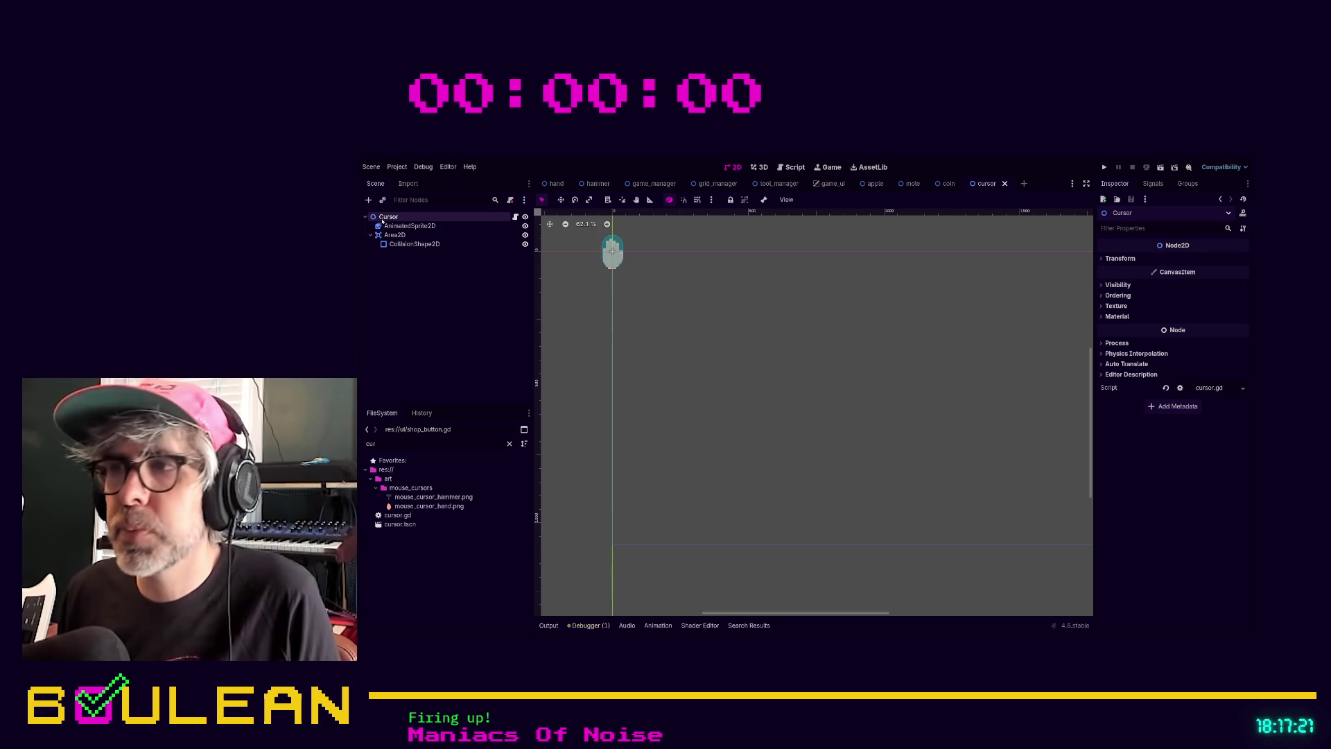
click(1138, 227)
text(order)
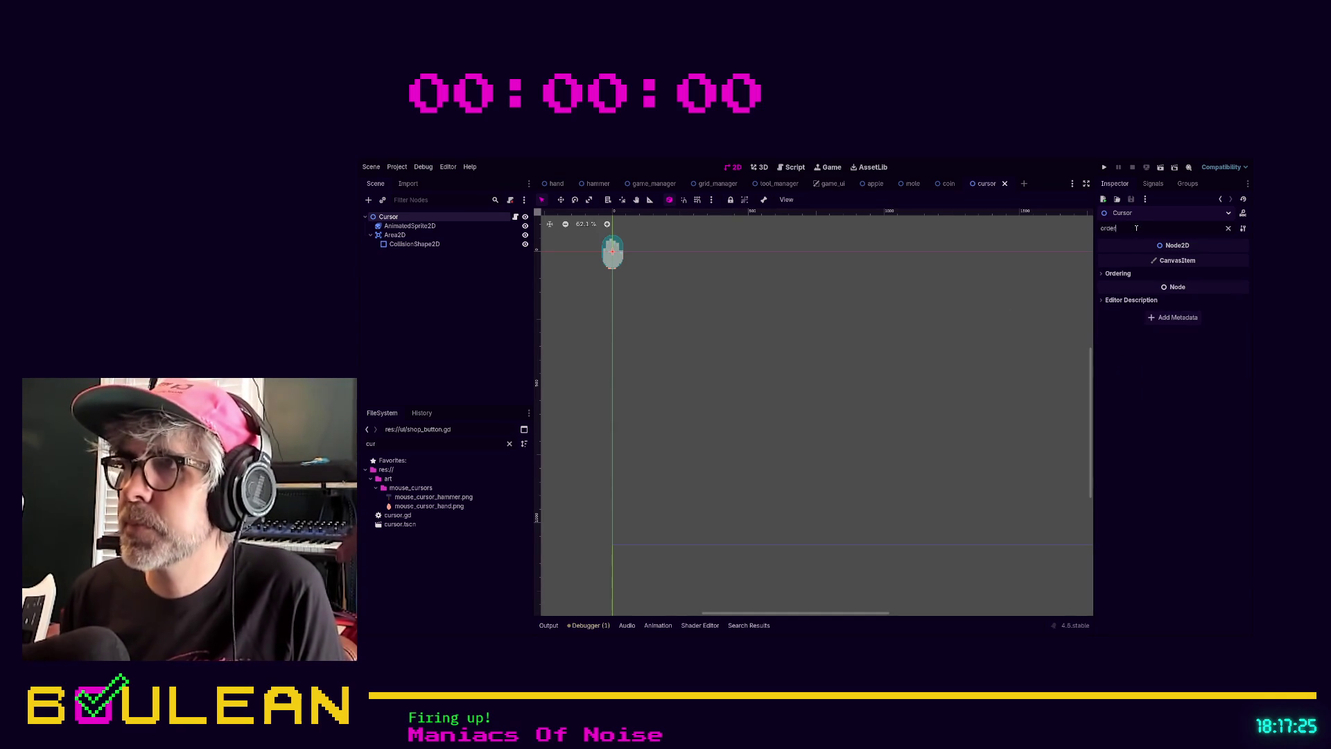
click(1117, 273)
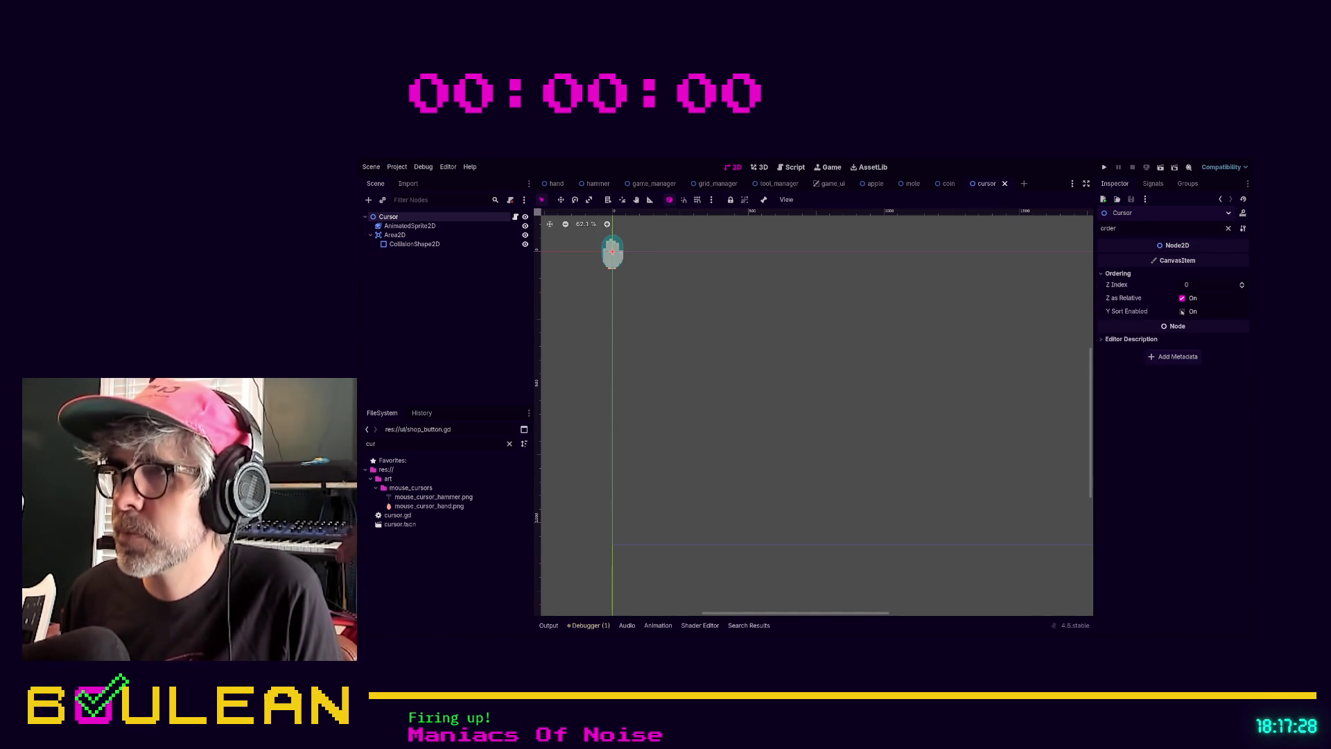
click(1193, 285)
text(100)
key(Return)
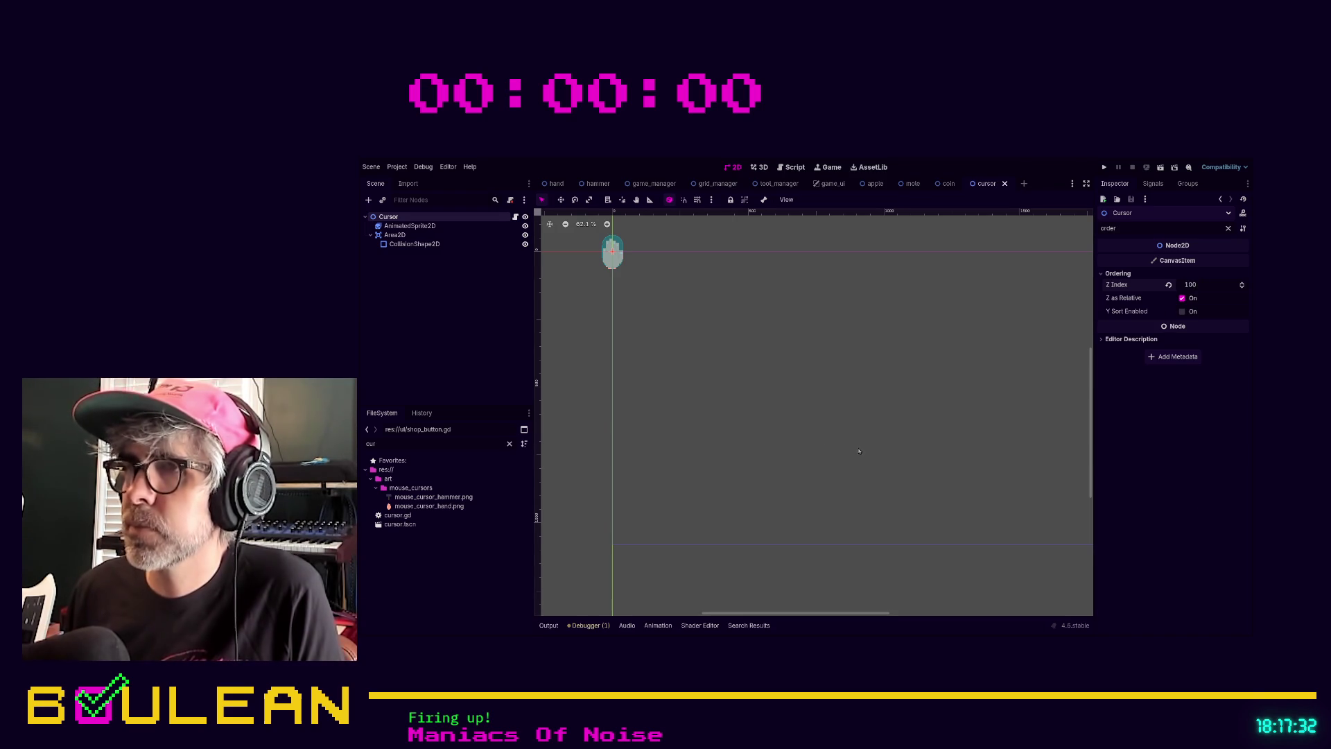
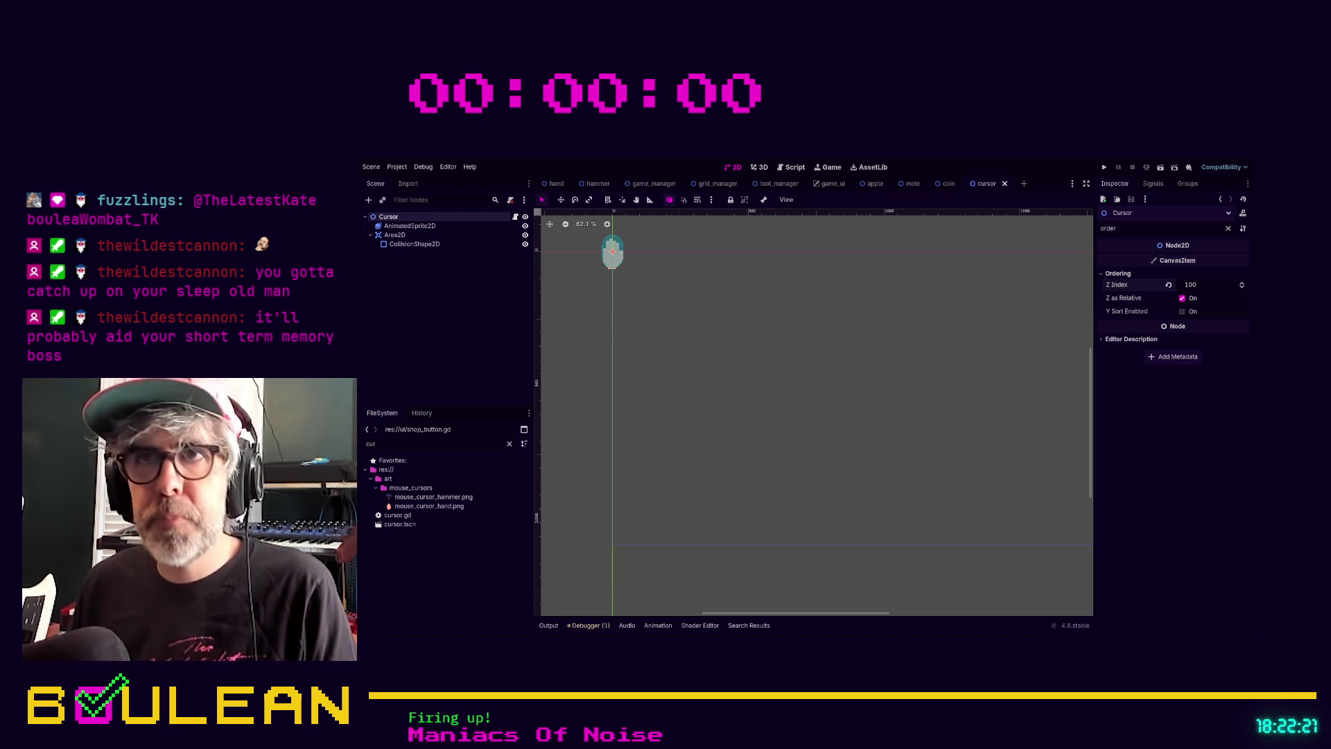
Save the Cursor scene, open cursor.gd, and list all AnimatedSprite2D properties unfiltered
click(641, 358)
key(ctrl+s)
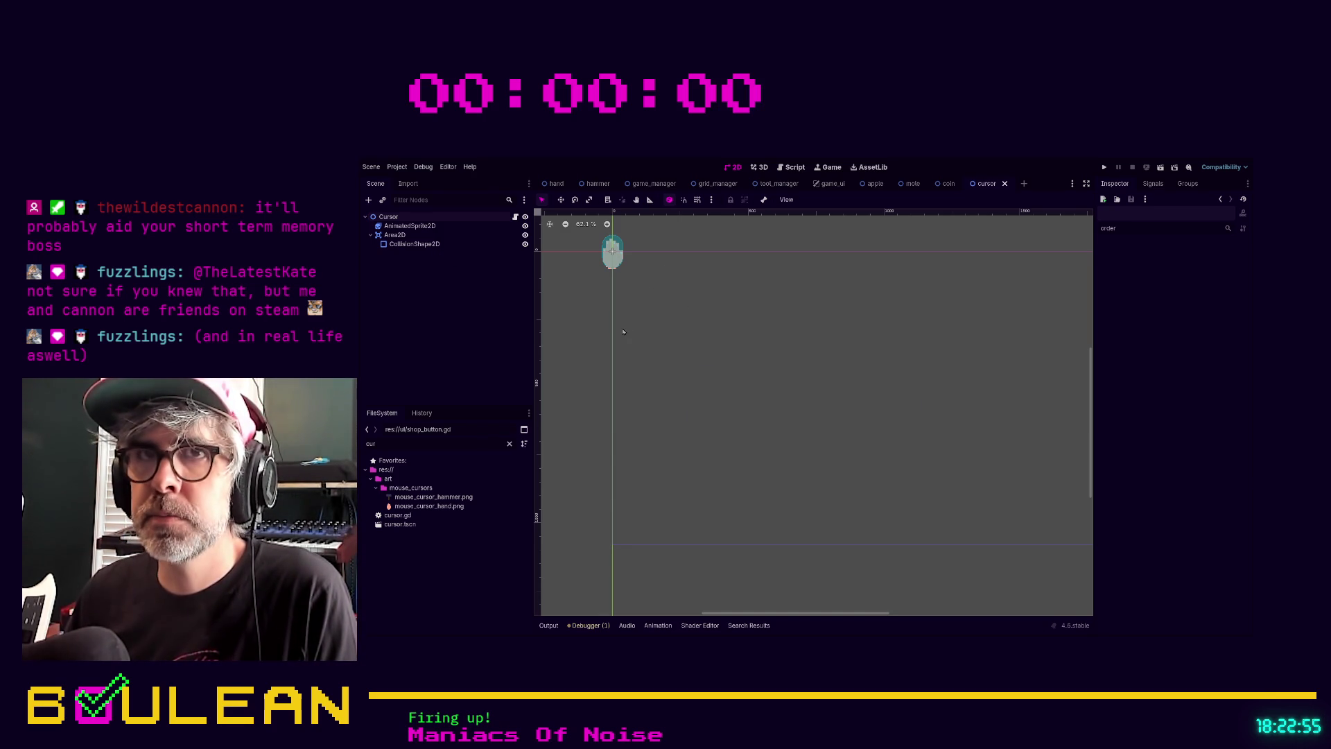
click(486, 226)
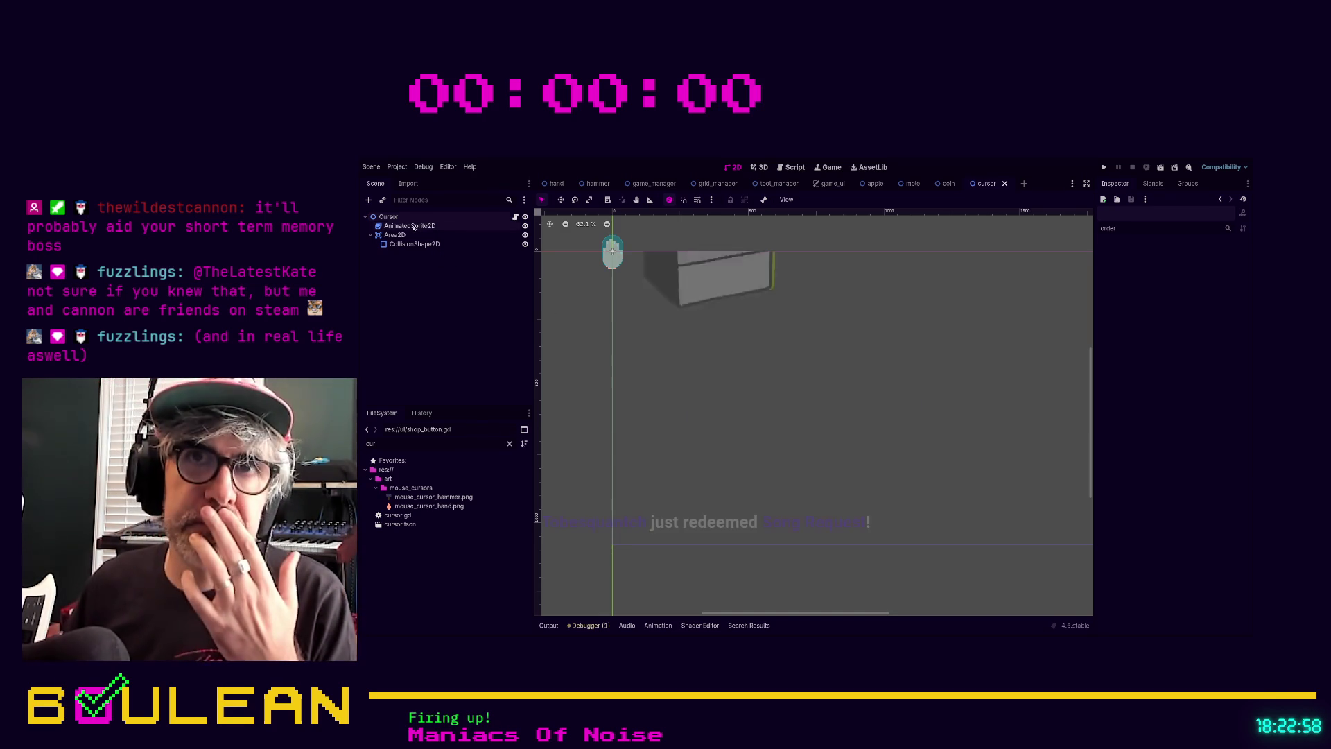
click(516, 217)
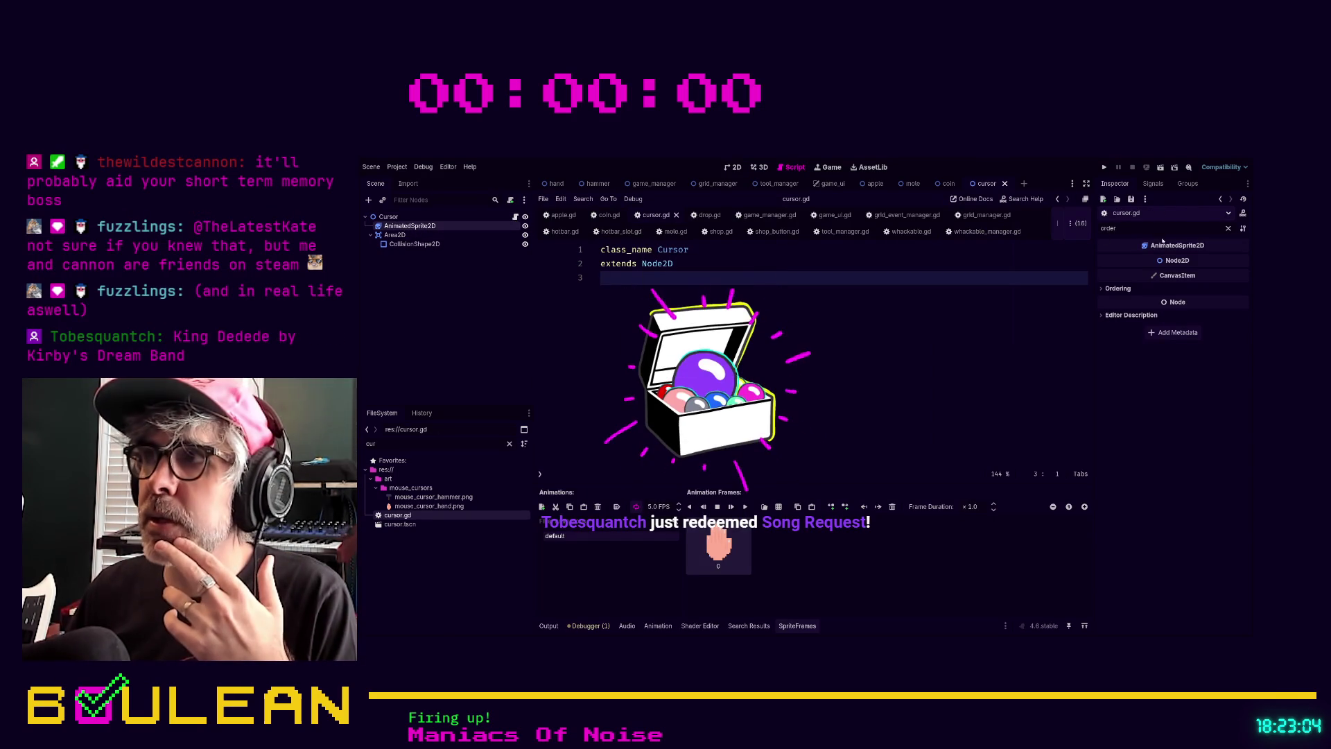
click(1228, 228)
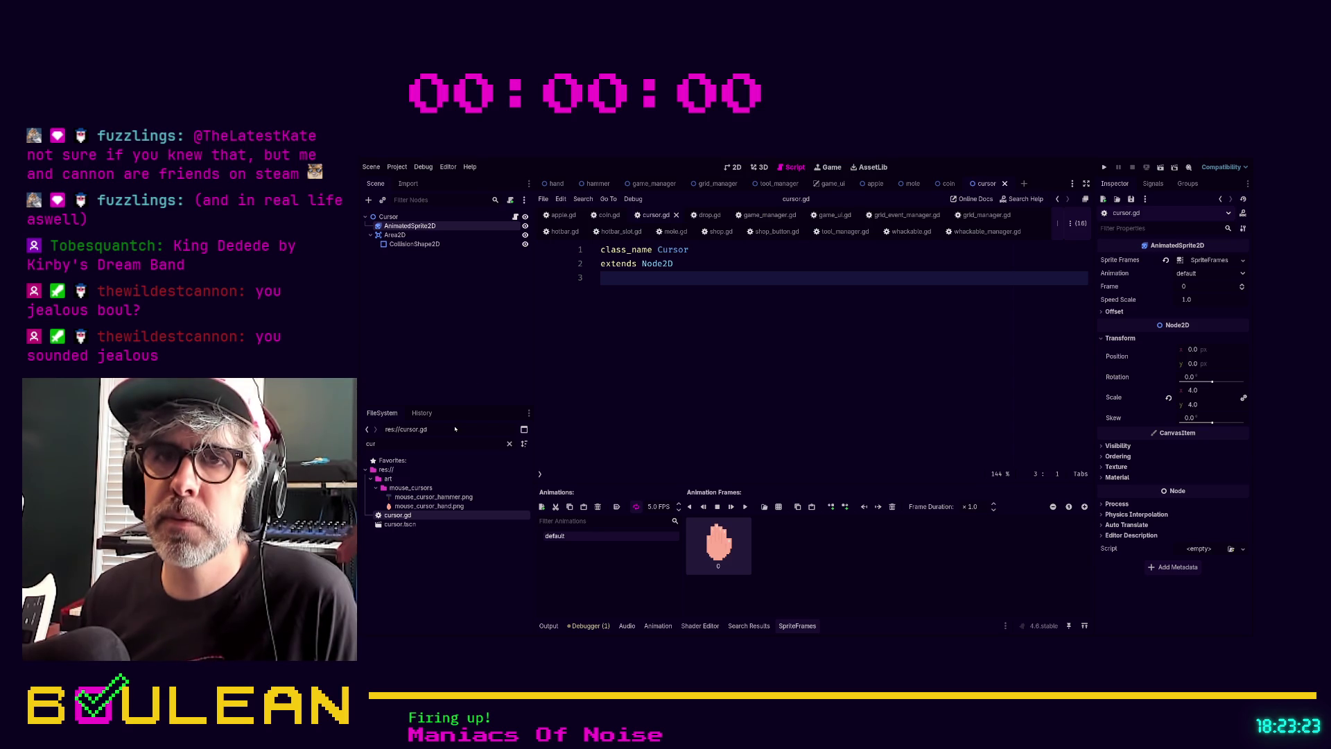
mouse_move(410, 227)
mouse_down()
mouse_move(635, 291)
mouse_move(626, 307)
mouse_up()
click(728, 269)
key(Return)
key(ctrl+s)
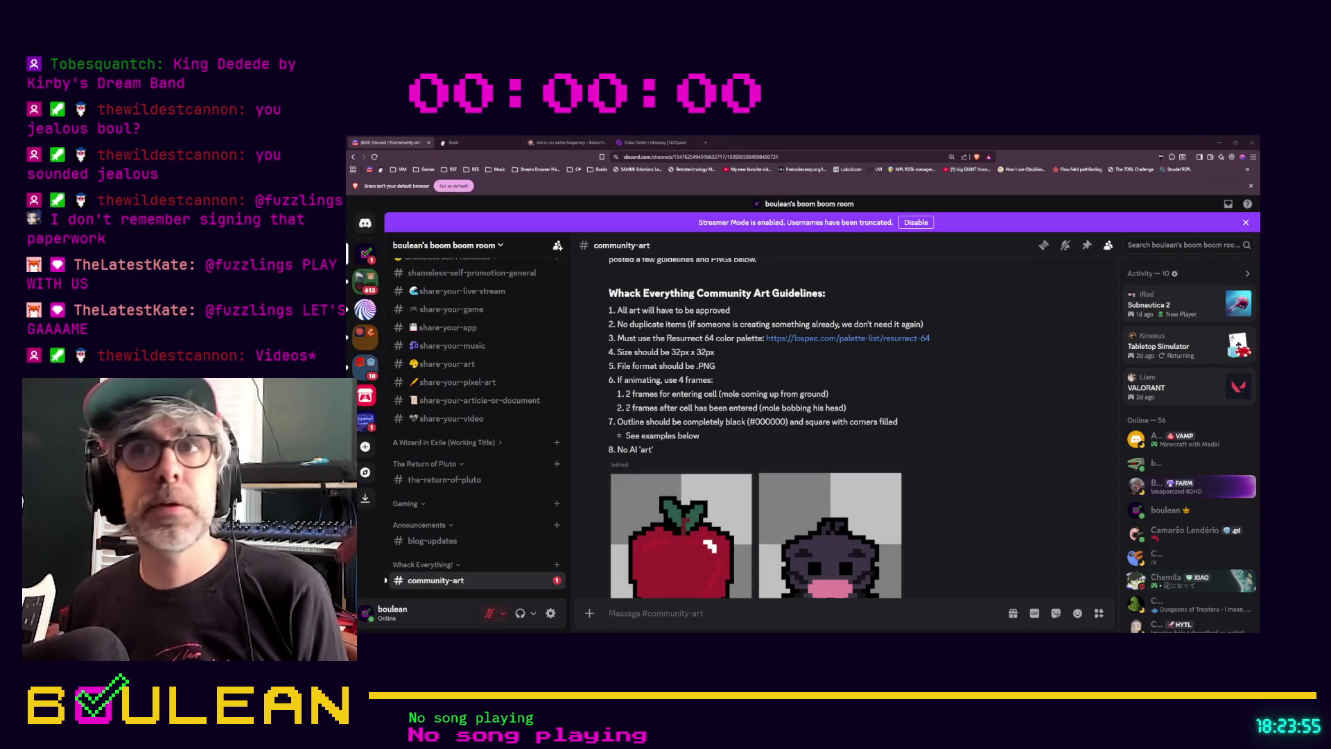
Load the copied YouTube video address in a new browser tab
key(ctrl+t)
key(ctrl+v)
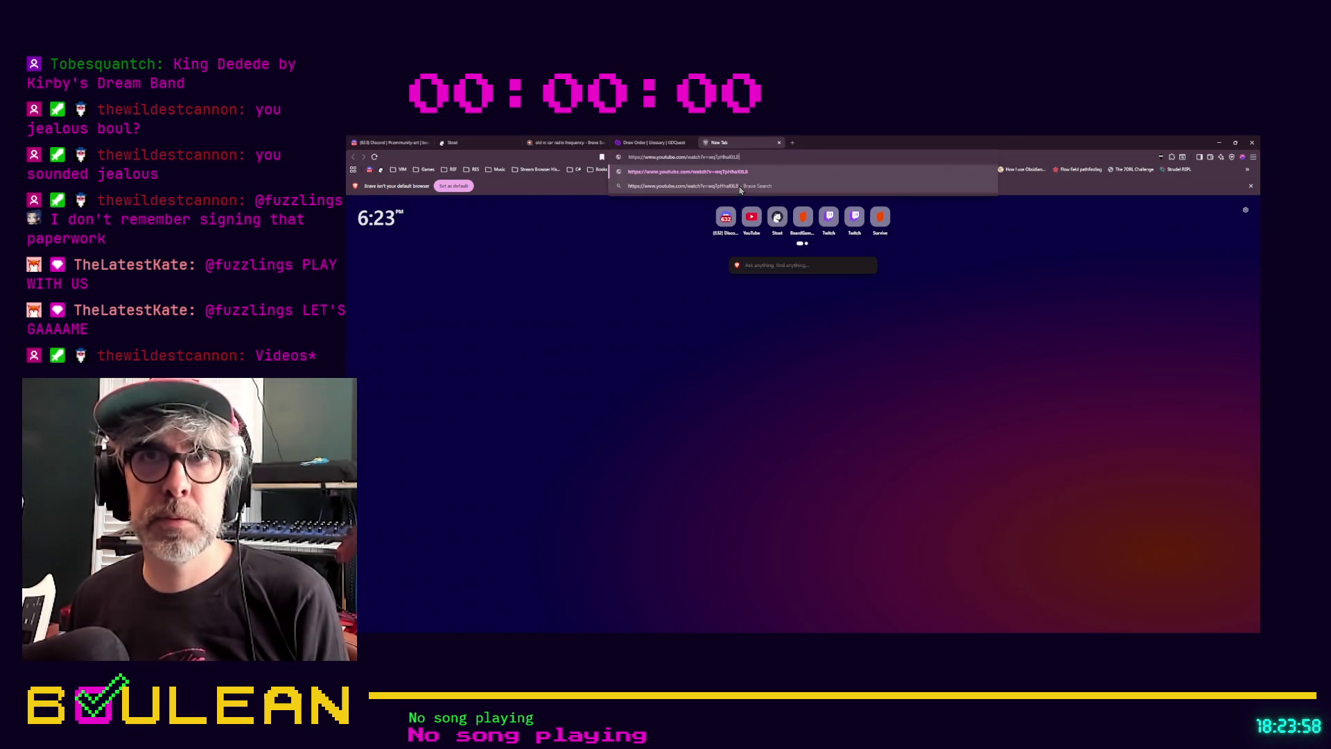
key(Return)
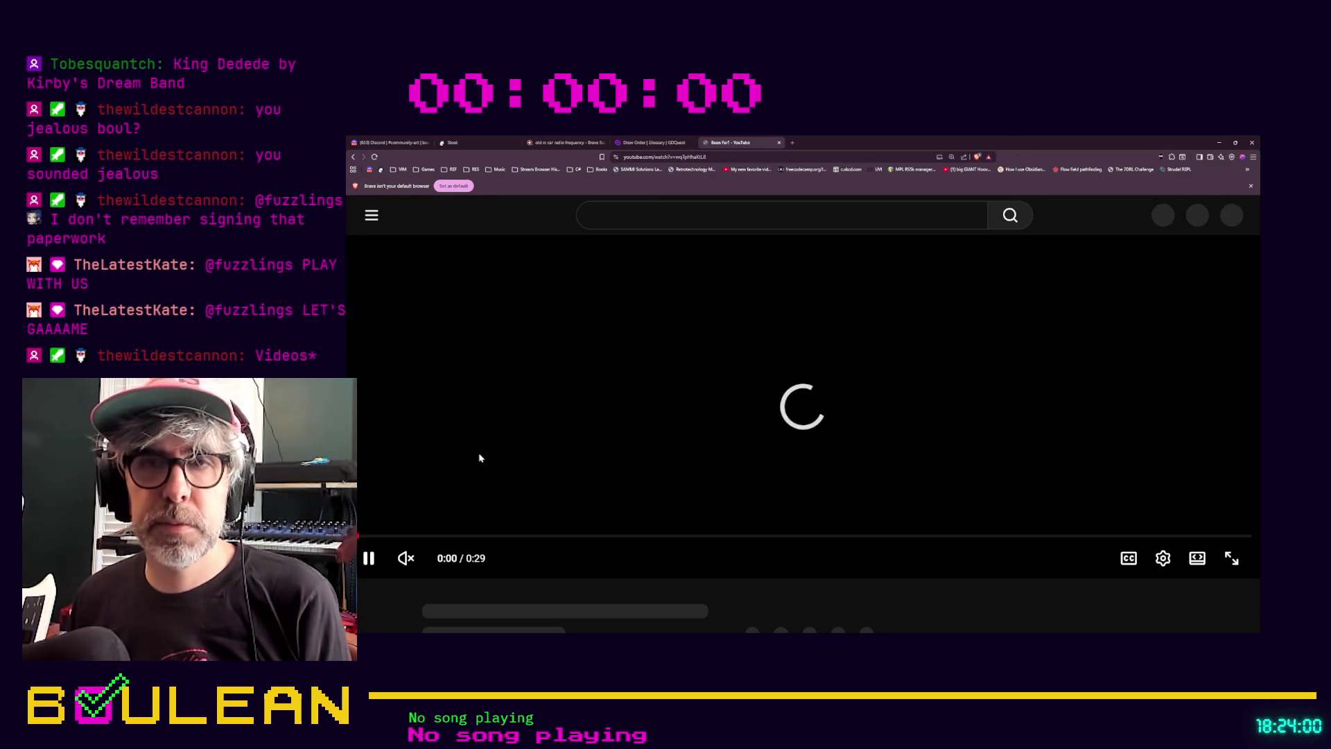
Unmute Been Far?, then play 'Have you ever had a dream like this?' in a new tab
click(406, 558)
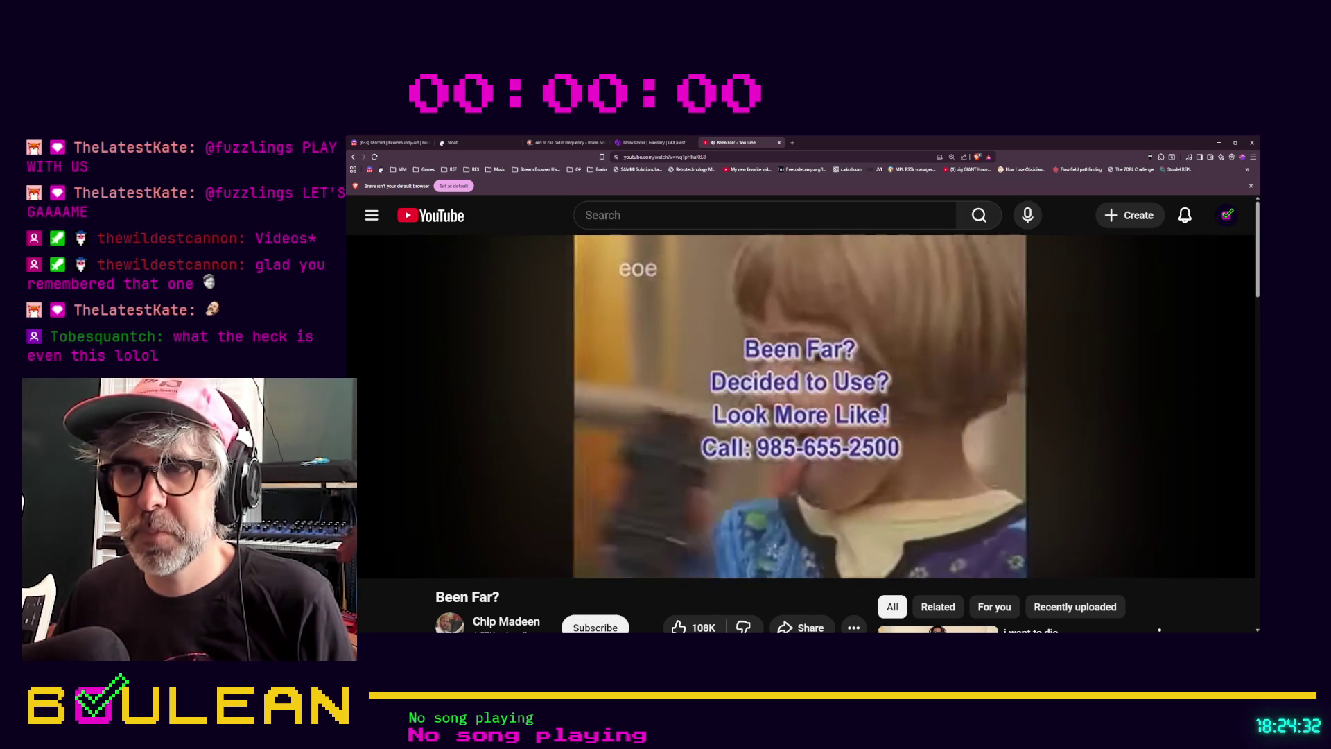
scroll(388, 548, down, 2)
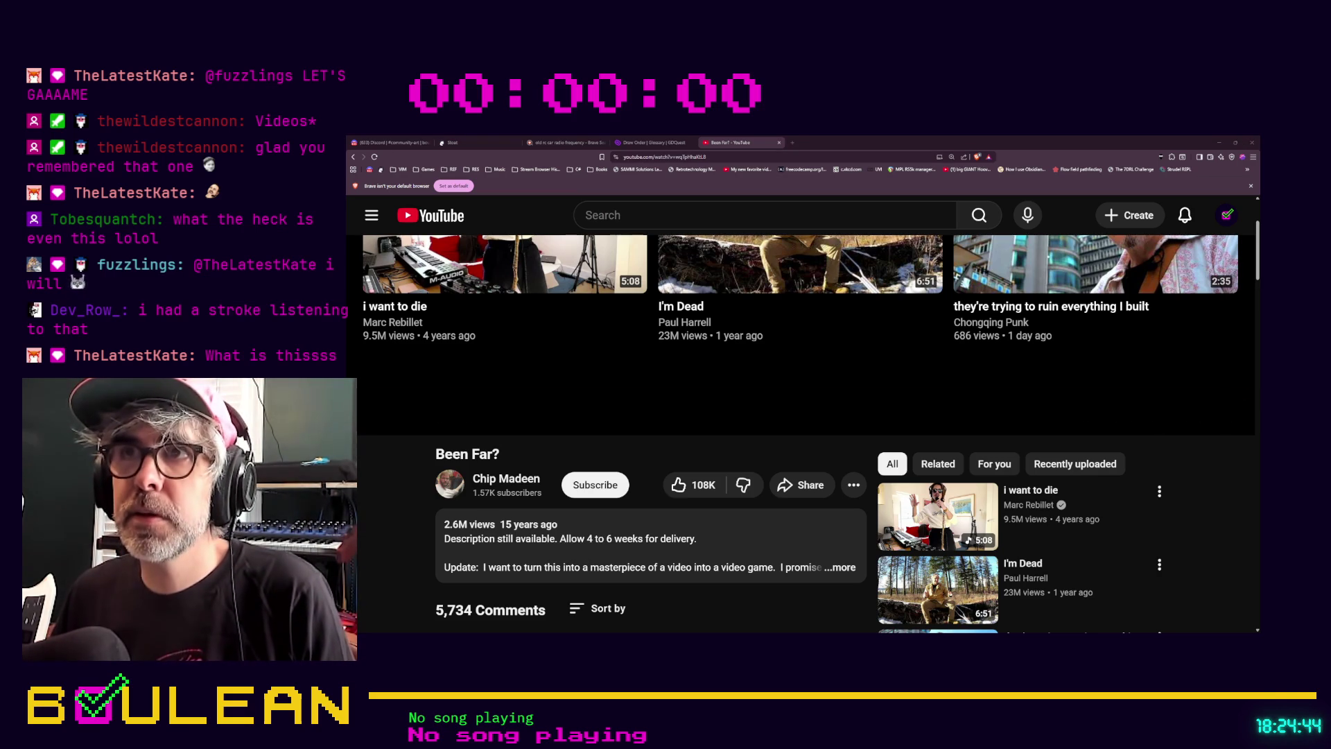
click(793, 142)
key(ctrl+v)
key(Return)
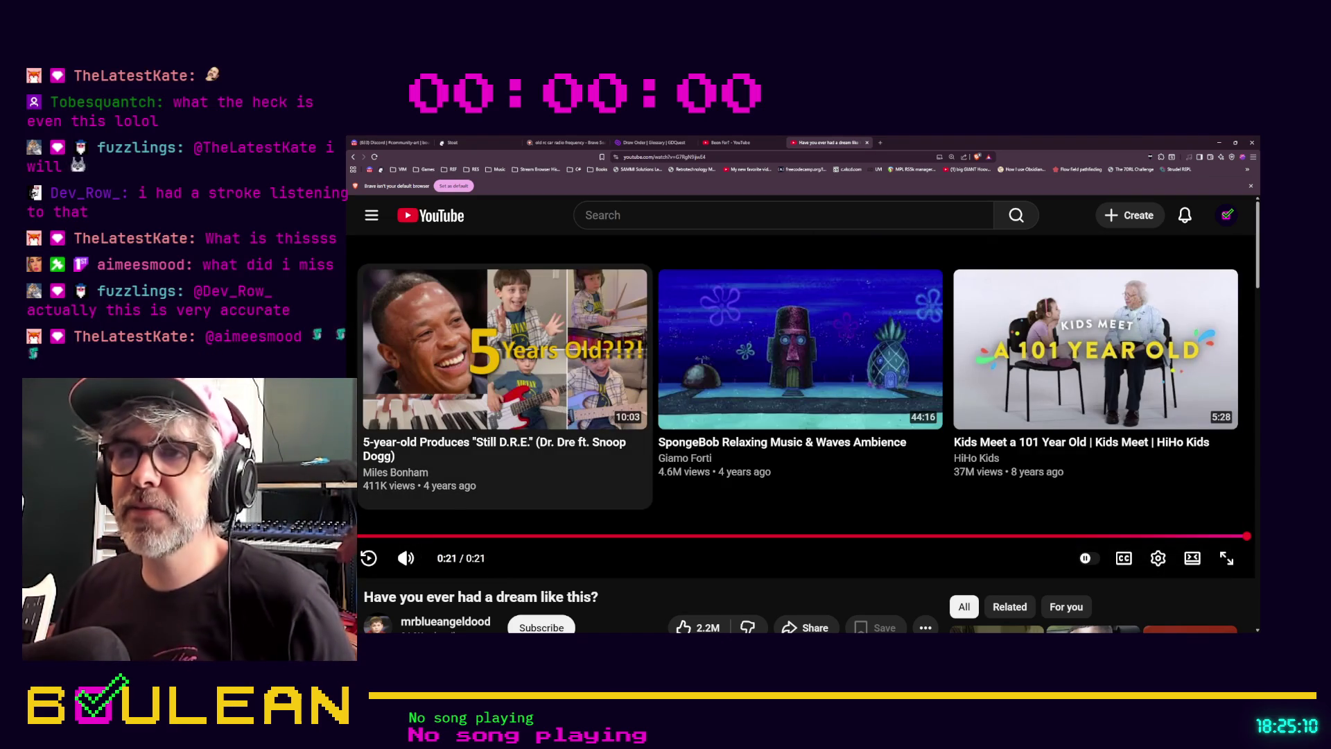
double_click(1104, 140)
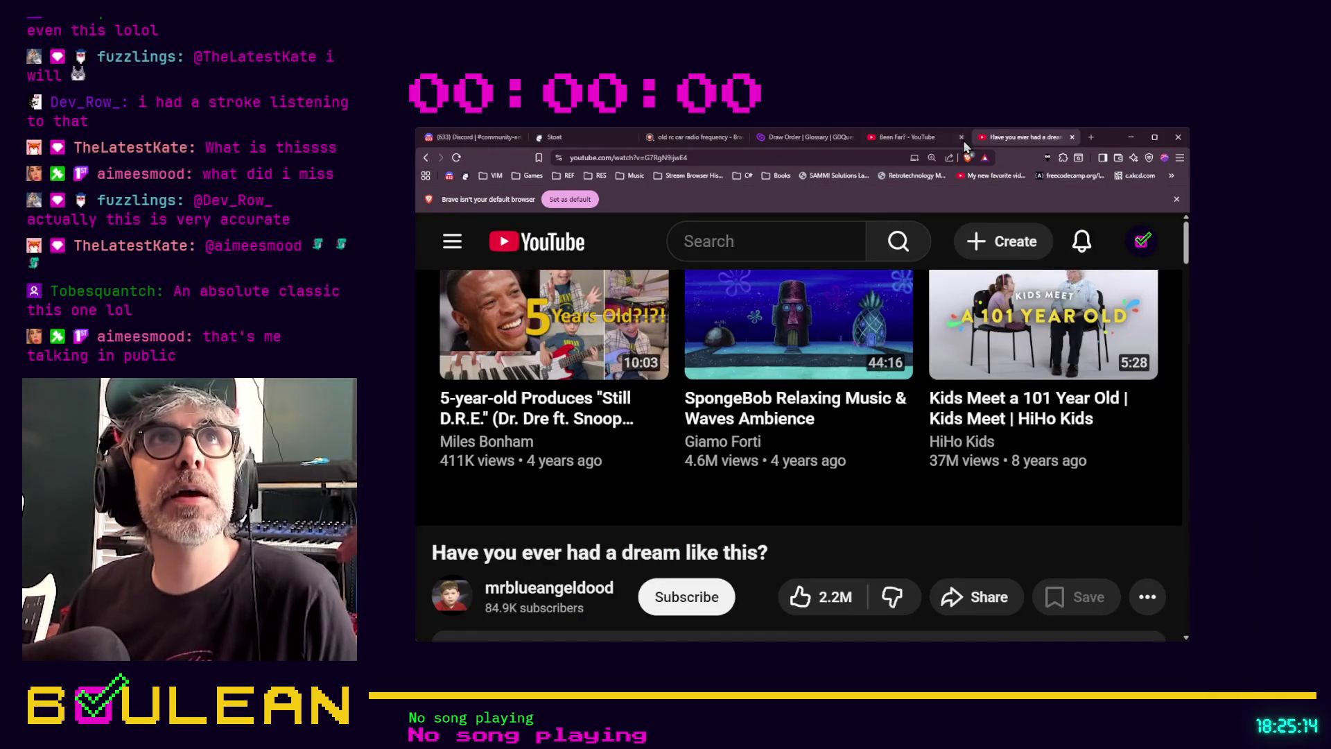
click(1154, 137)
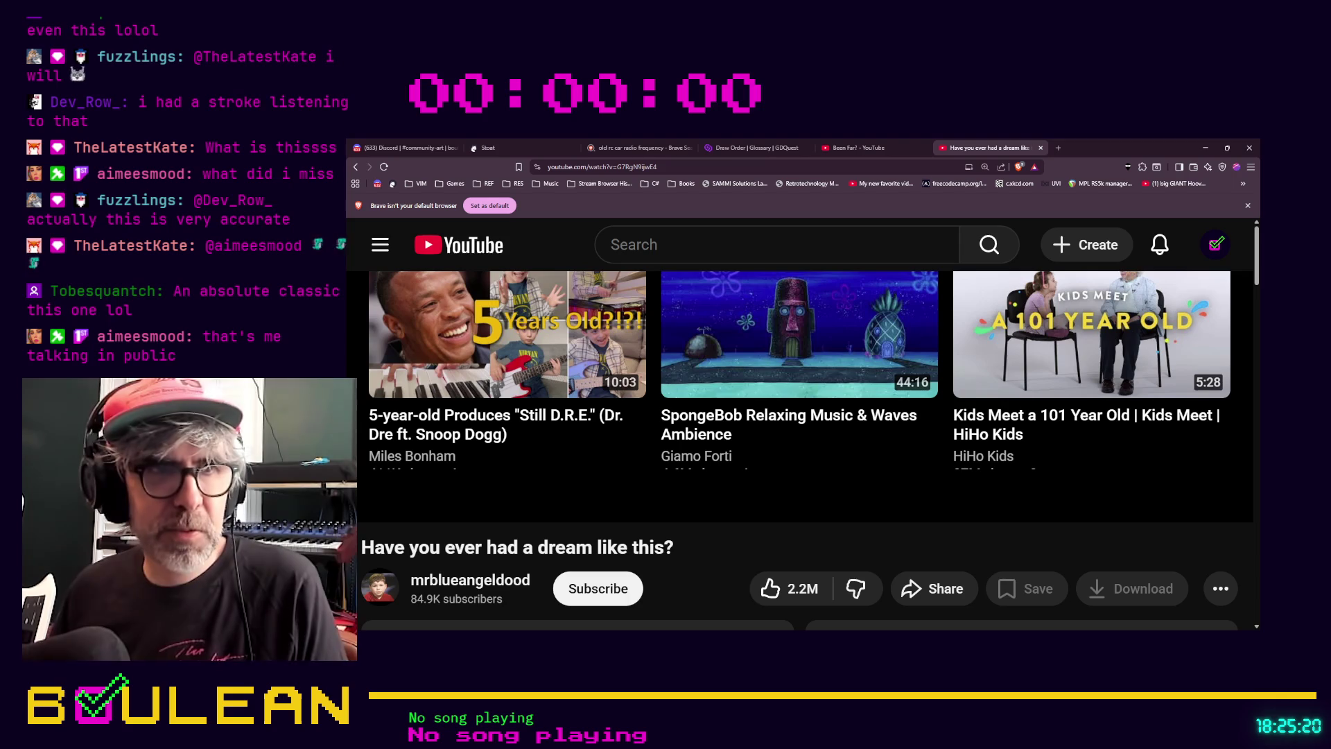
key(alt+Tab)
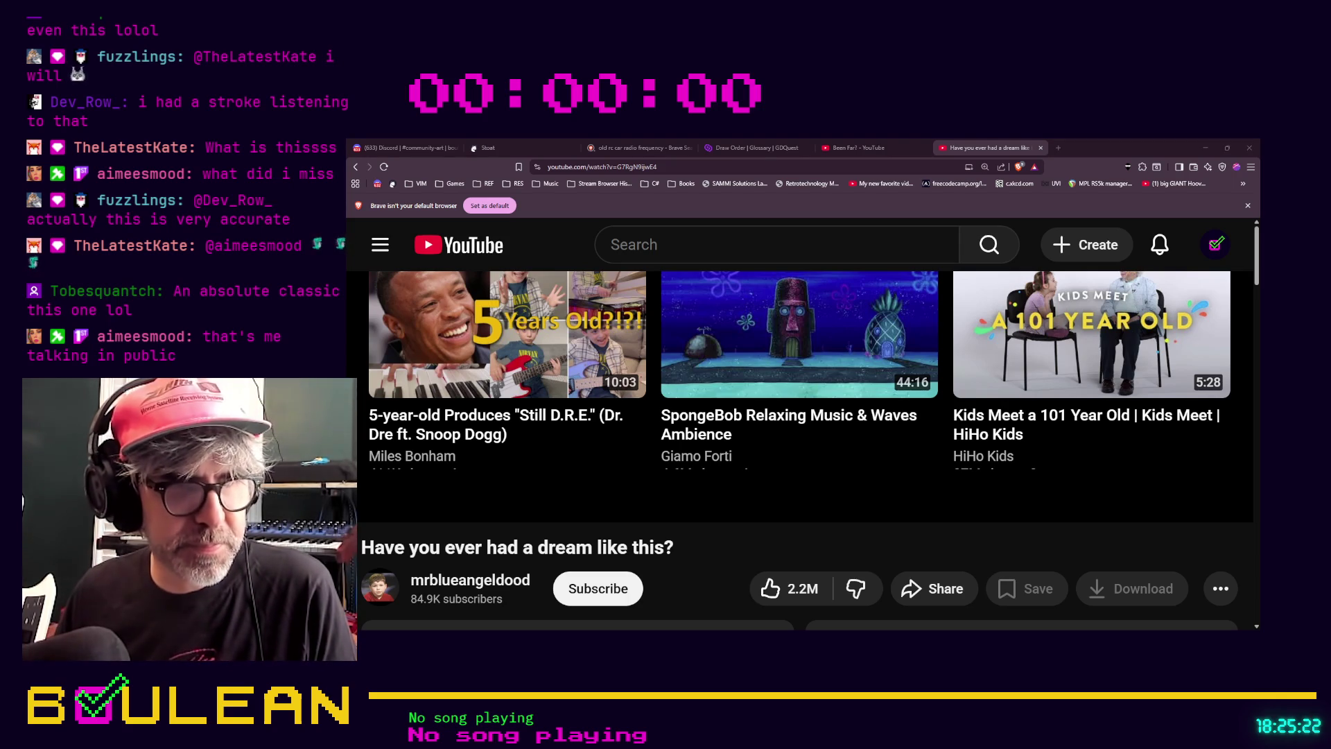
key(alt+Tab)
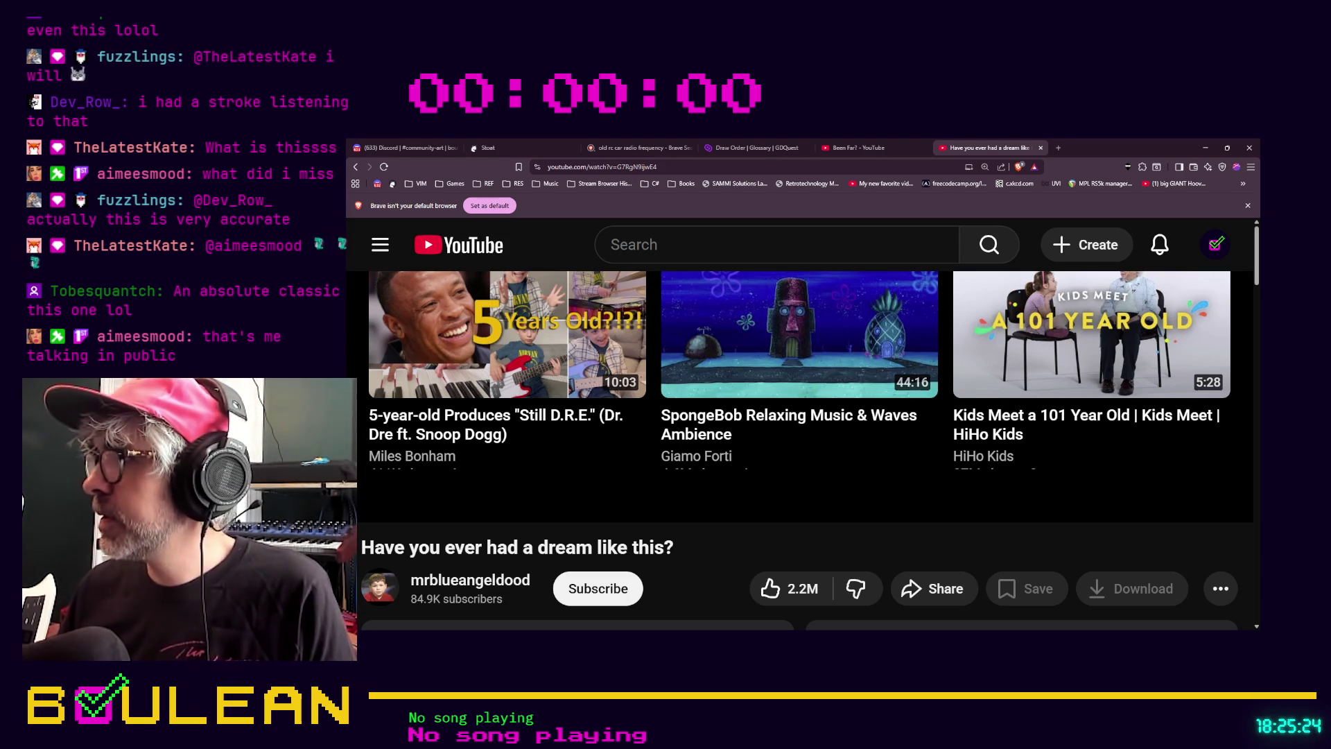
key(alt+Tab)
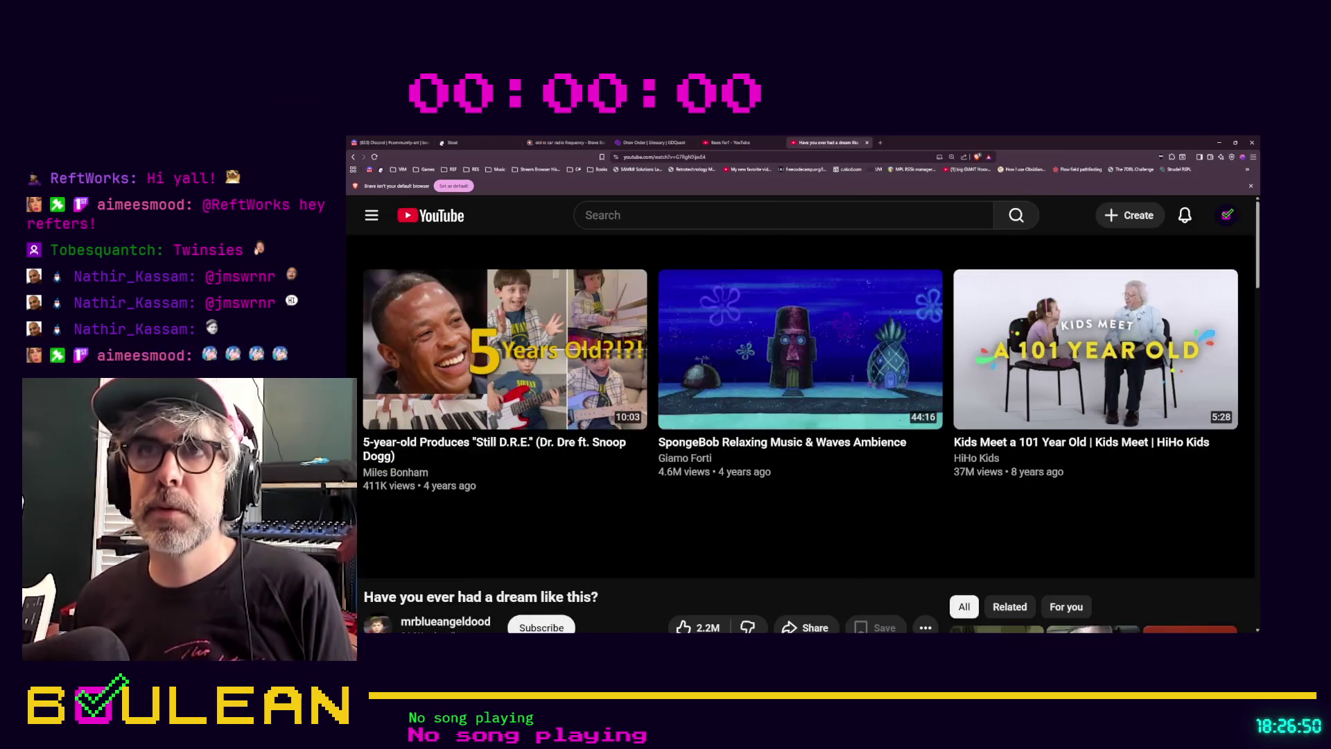
Return to the 'Been Far? - YouTube' tab and replay the video from the start
click(738, 142)
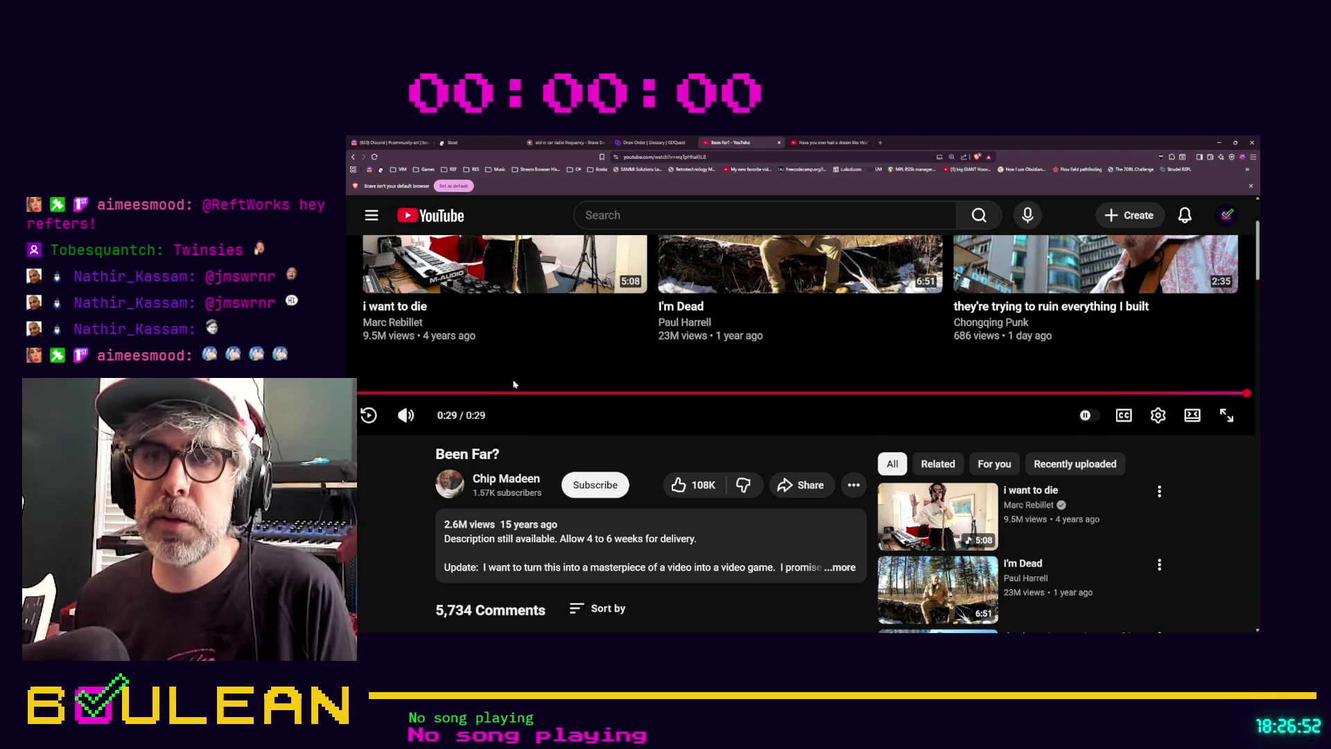
scroll(528, 378, down, 1)
scroll(528, 378, up, 3)
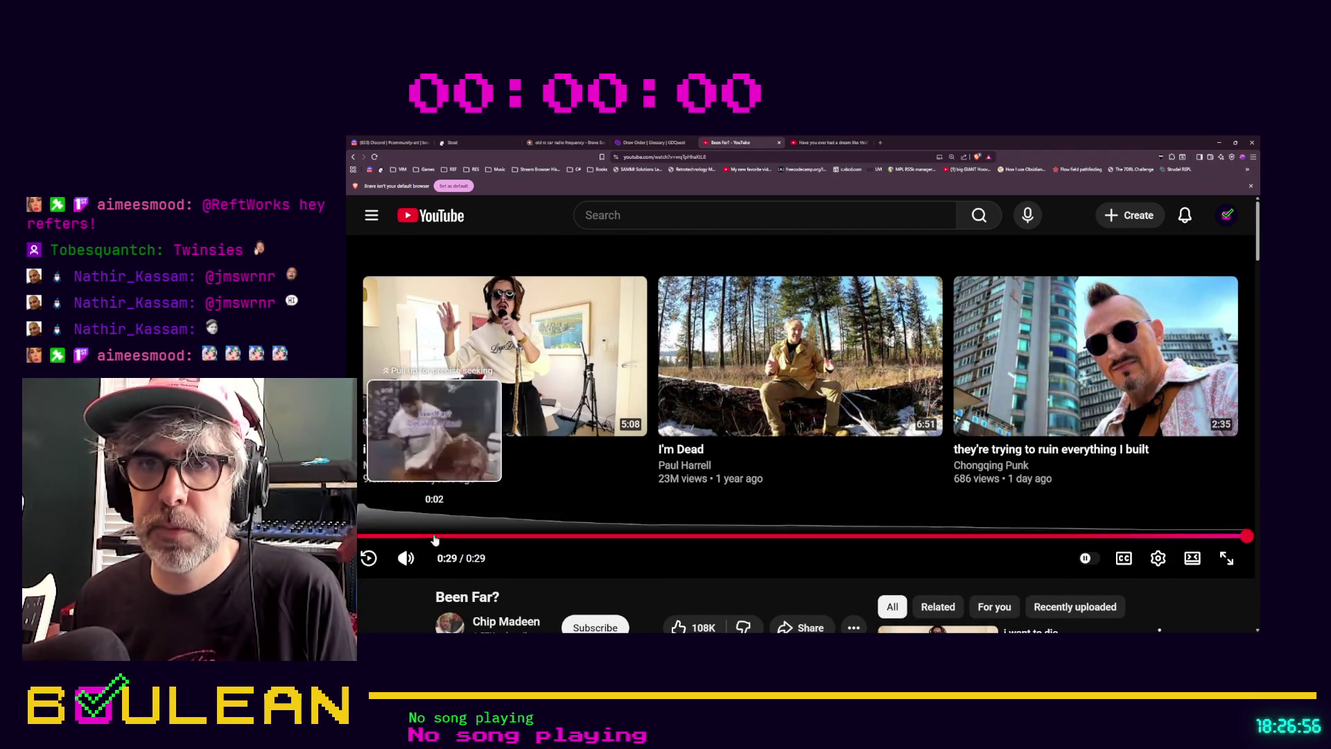
click(368, 558)
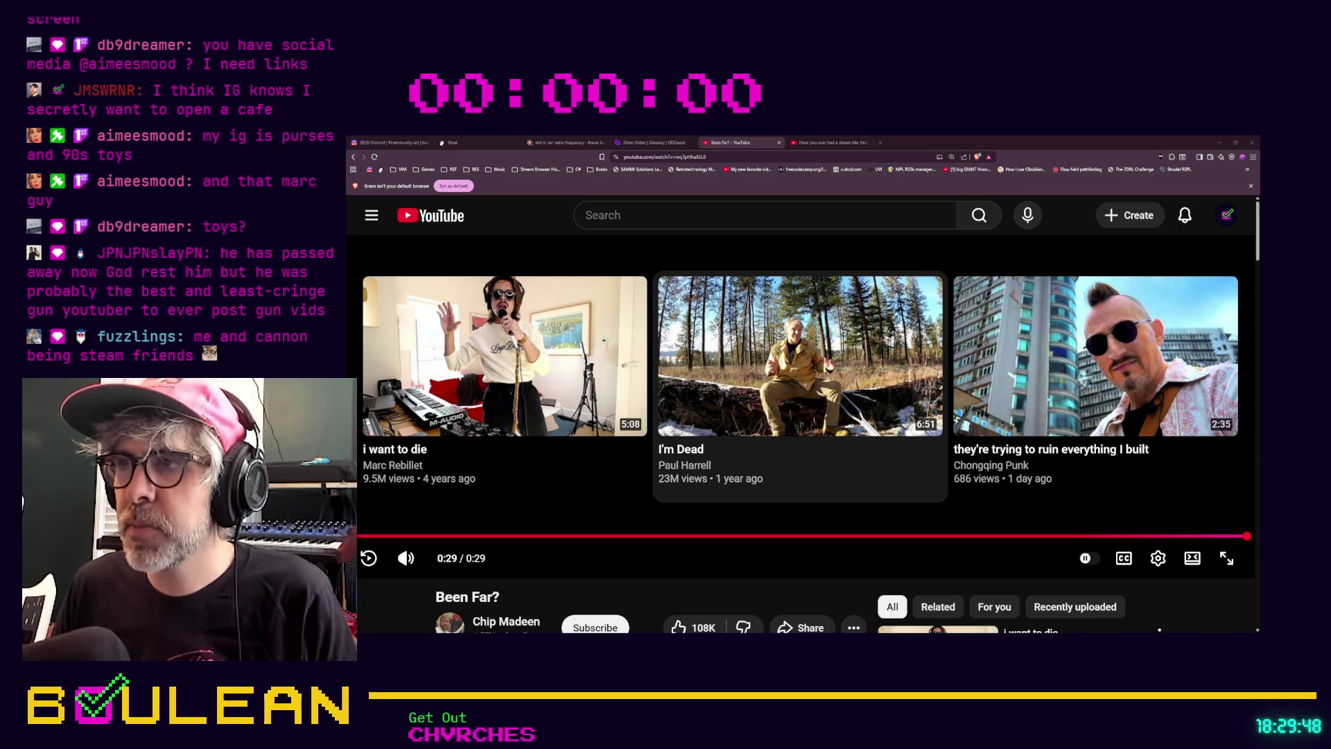
Mute the I'm Dead video and pause it at 0:03
click(405, 558)
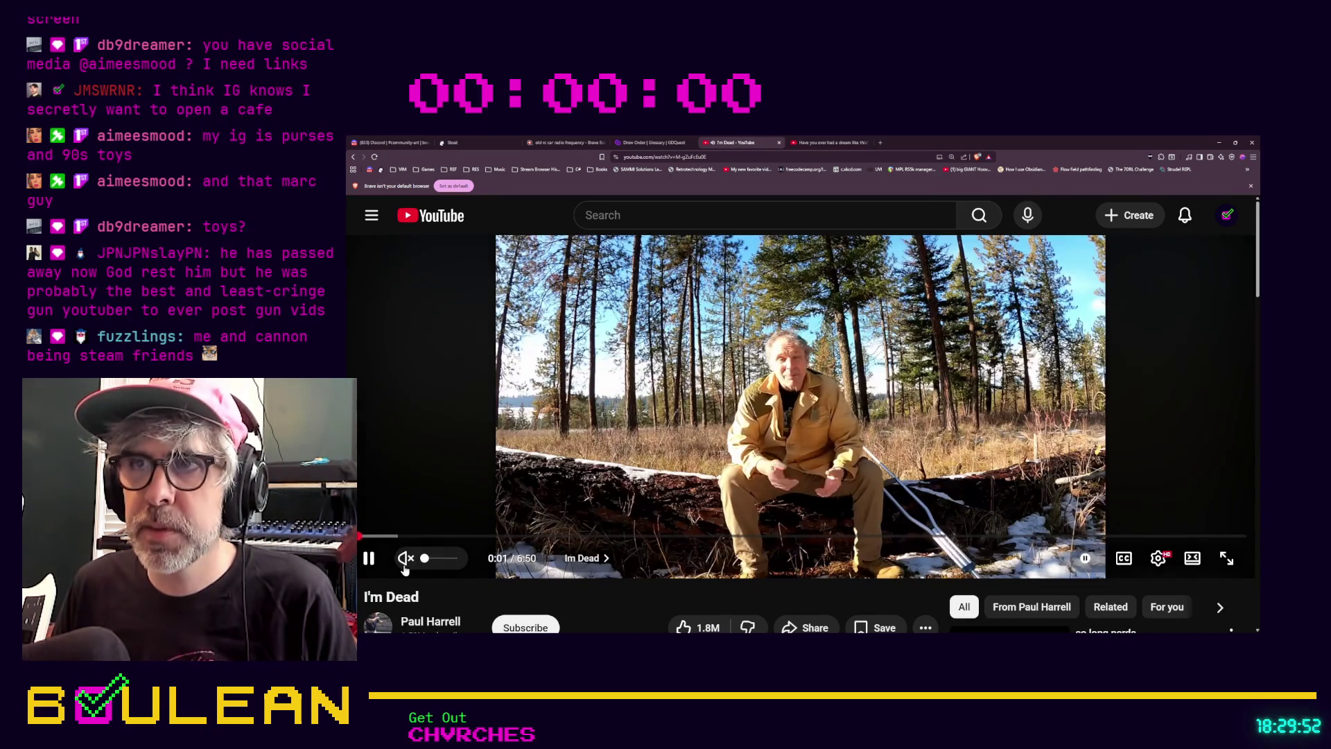
click(369, 558)
scroll(426, 445, down, 1)
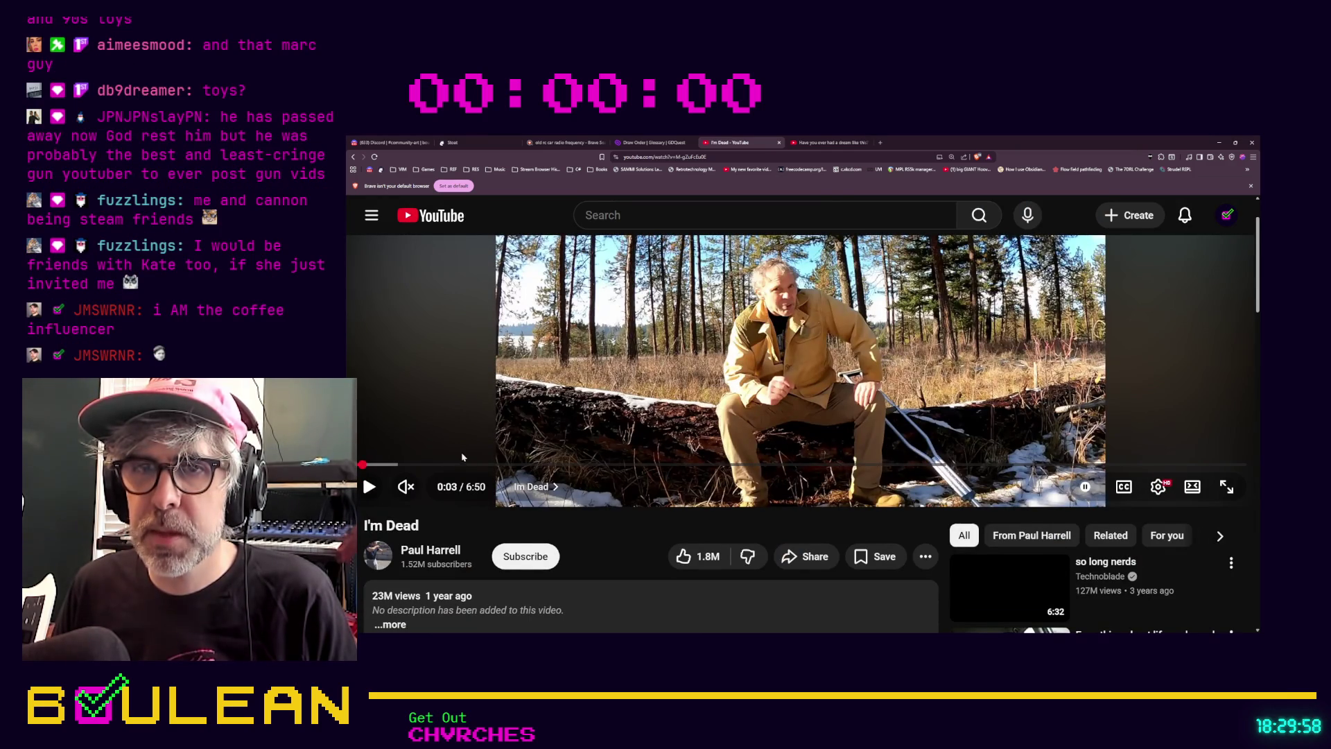
scroll(485, 451, up, 1)
Seek through 1:57, 3:14, 4:34 and 4:50 to 5:41
click(608, 535)
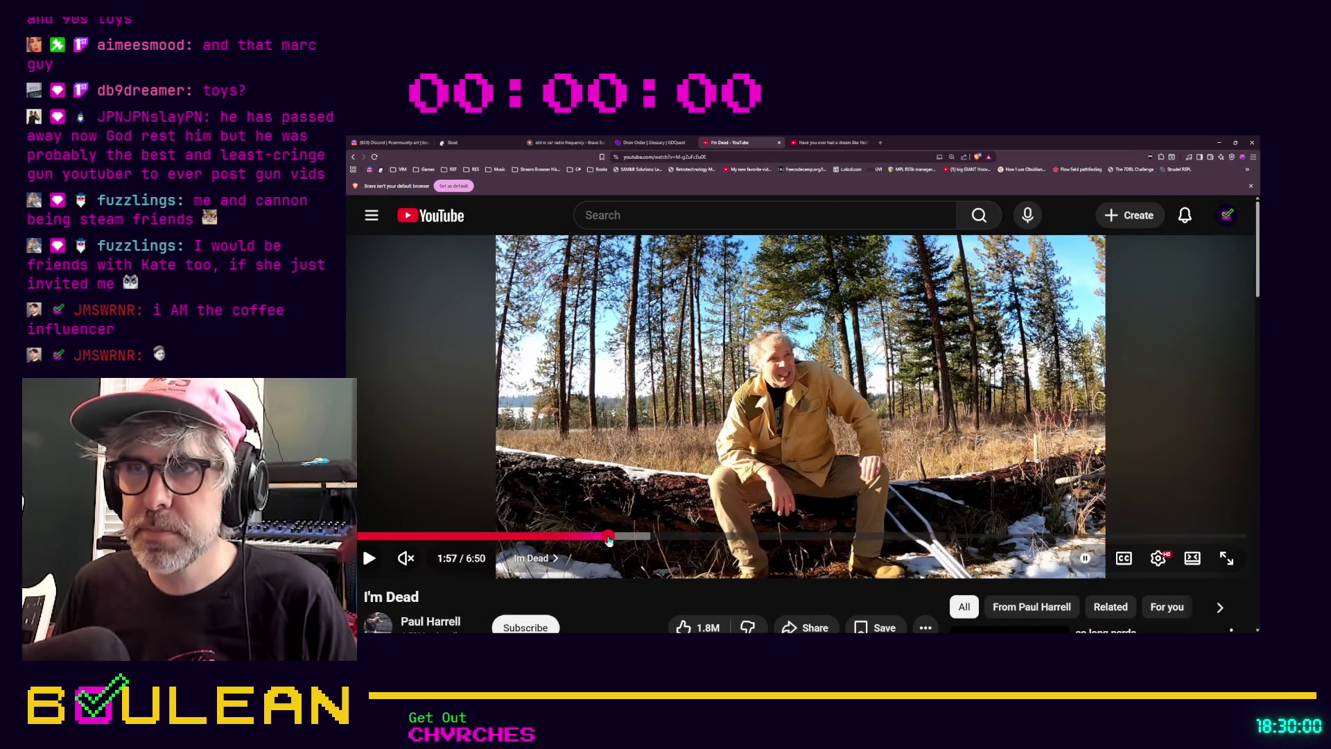
click(775, 536)
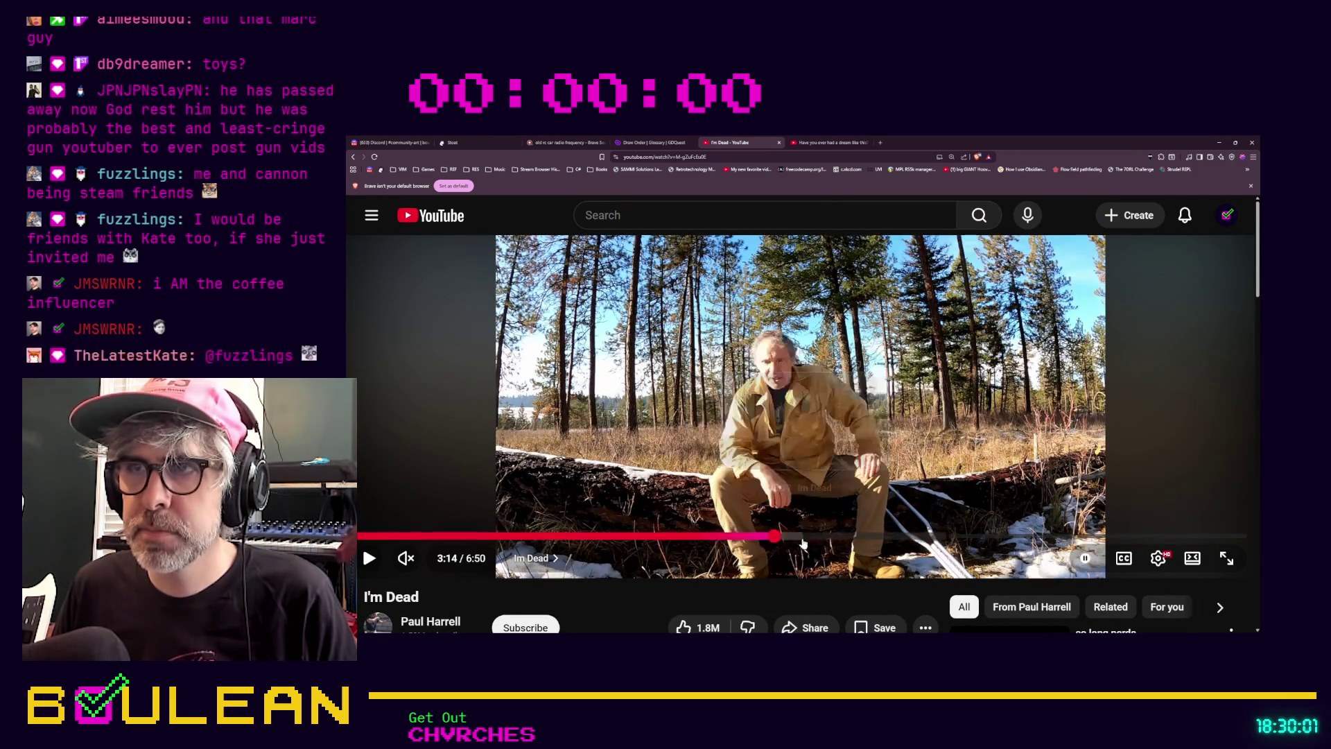
click(950, 536)
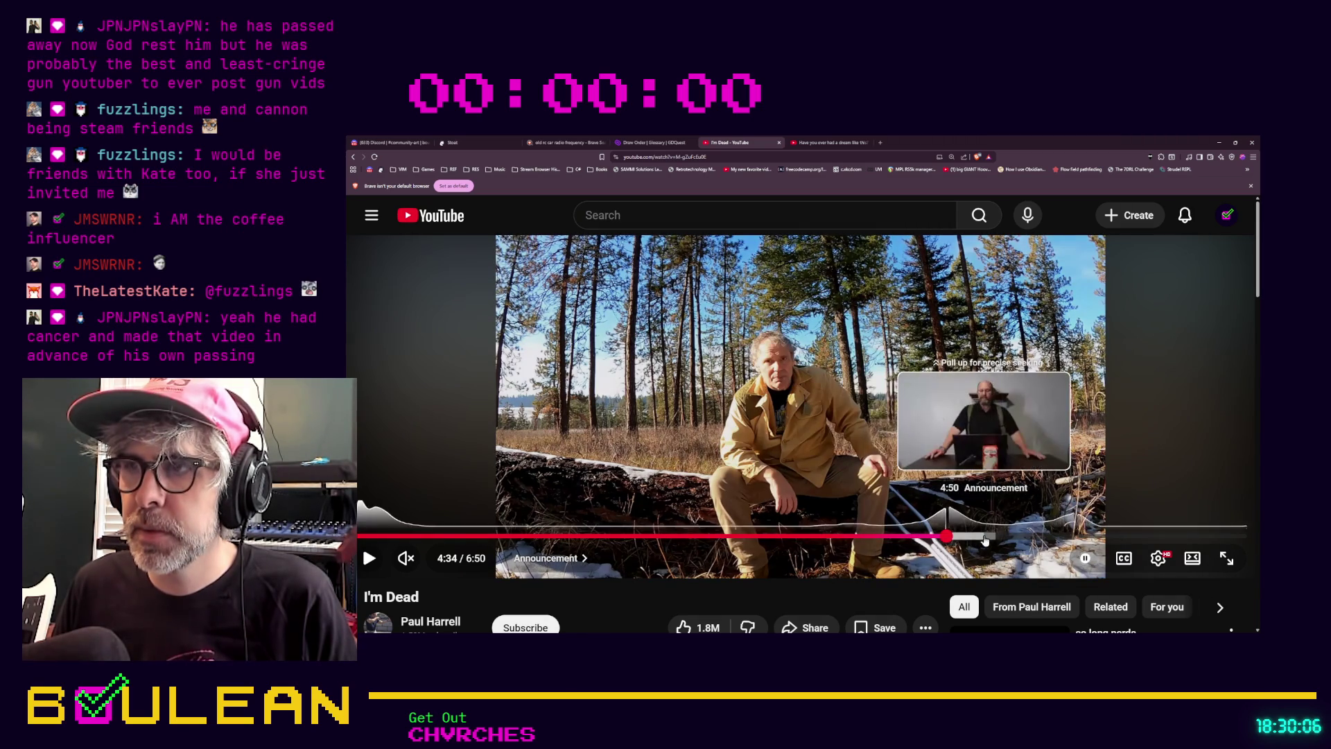
click(984, 537)
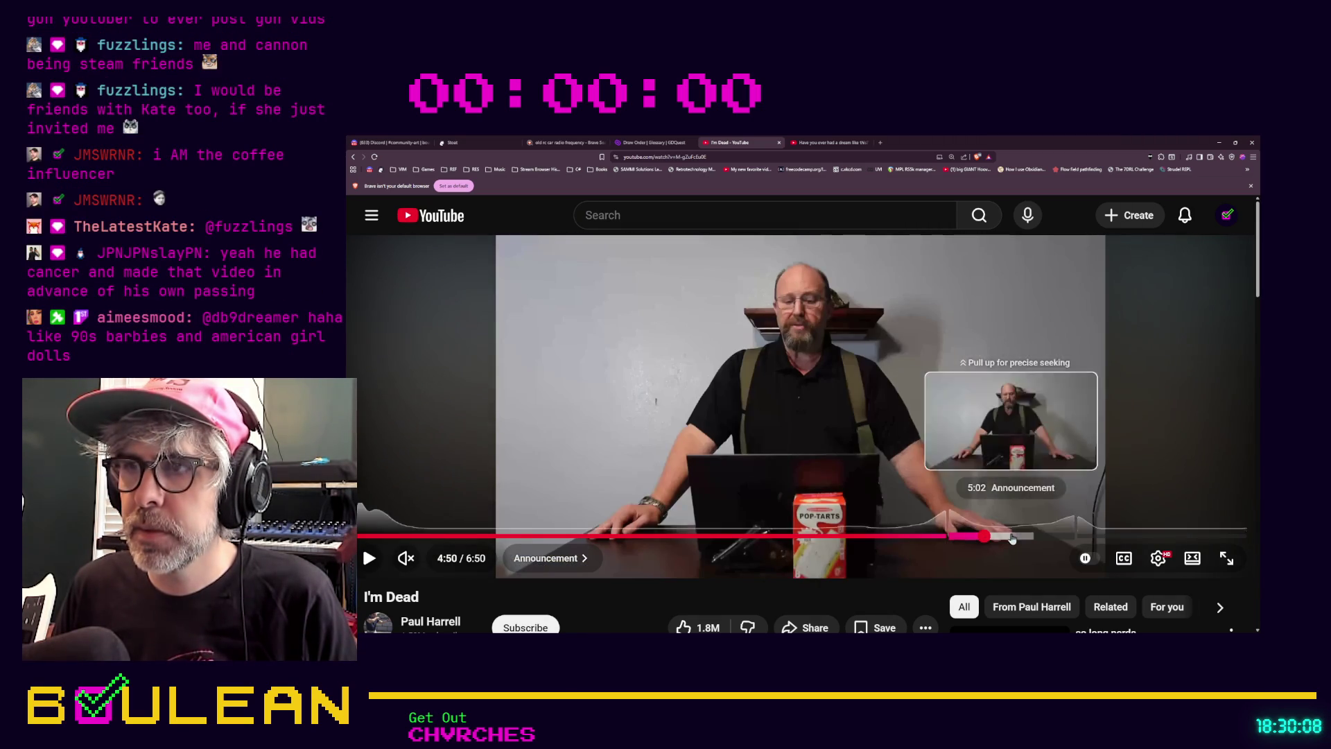
click(1098, 536)
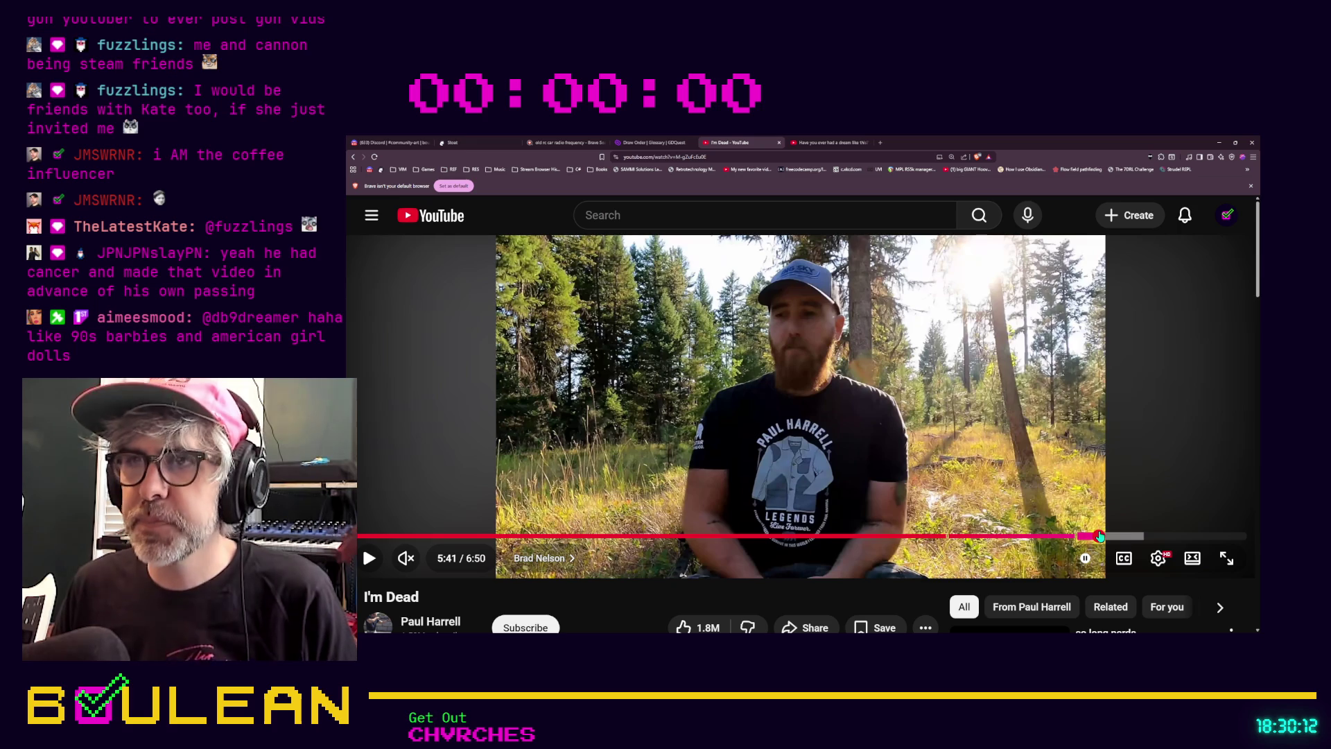